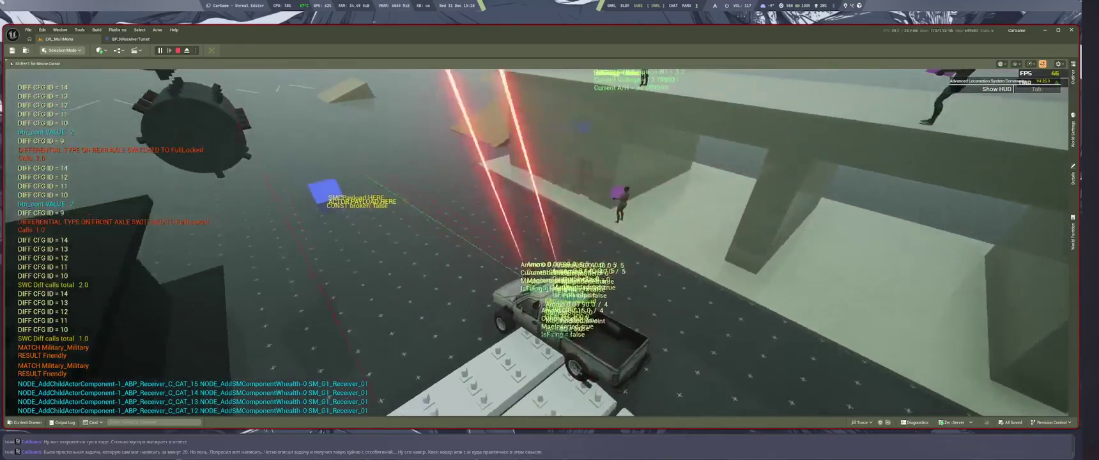
Step: Stop the play session and bring up the BP_NReceiverTurret blueprint graph
key("Escape")
left_click(131, 39)
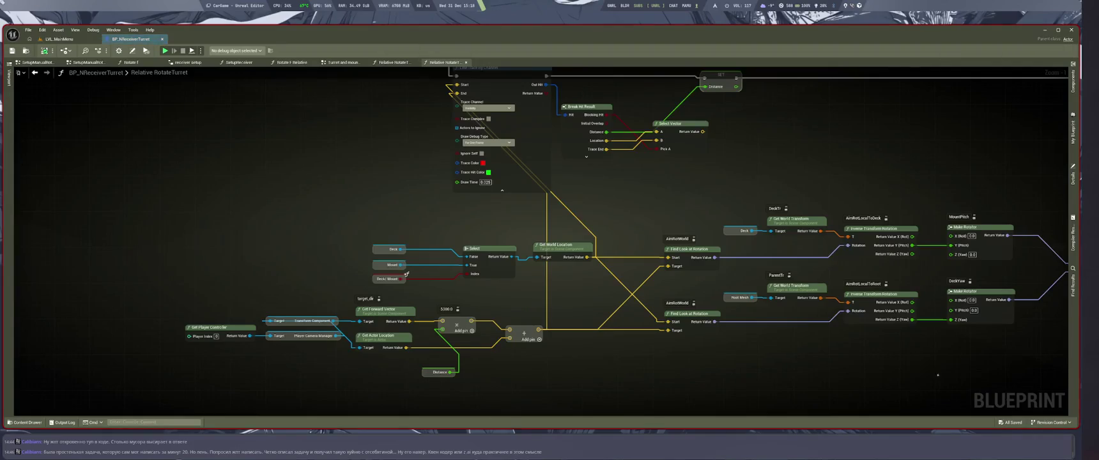
scroll(633, 286, "up", 4)
mouse_move(679, 289)
left_mouse_down()
mouse_move(838, 284)
mouse_move(830, 281)
left_mouse_up()
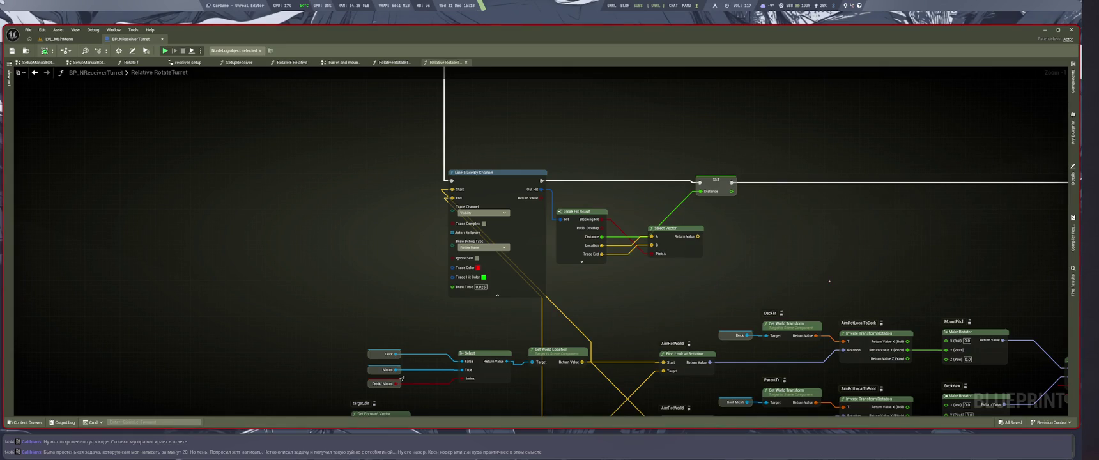
Step: Pan the Relative RotateTurret graph to centre the Line Trace area and the nodes below it
left_click_drag(613, 277, 724, 206)
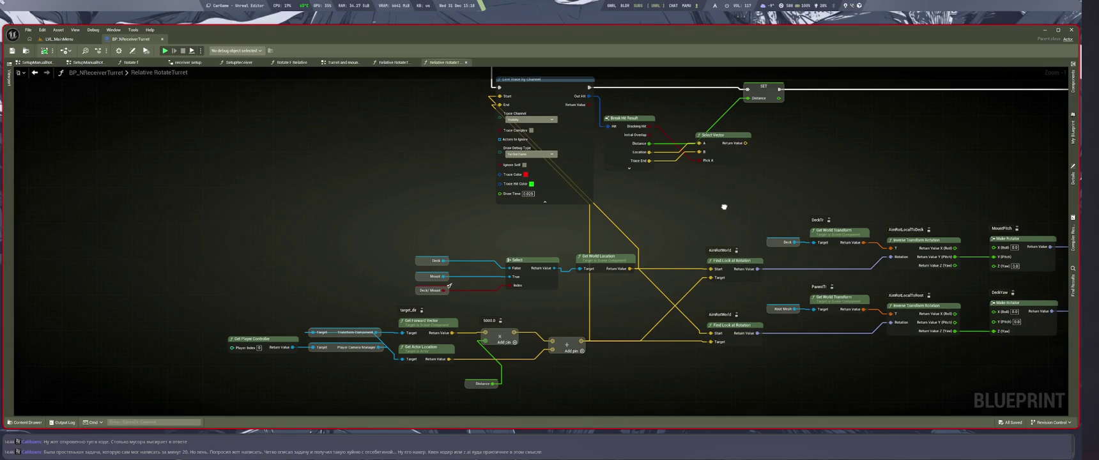
left_click_drag(724, 207, 724, 209)
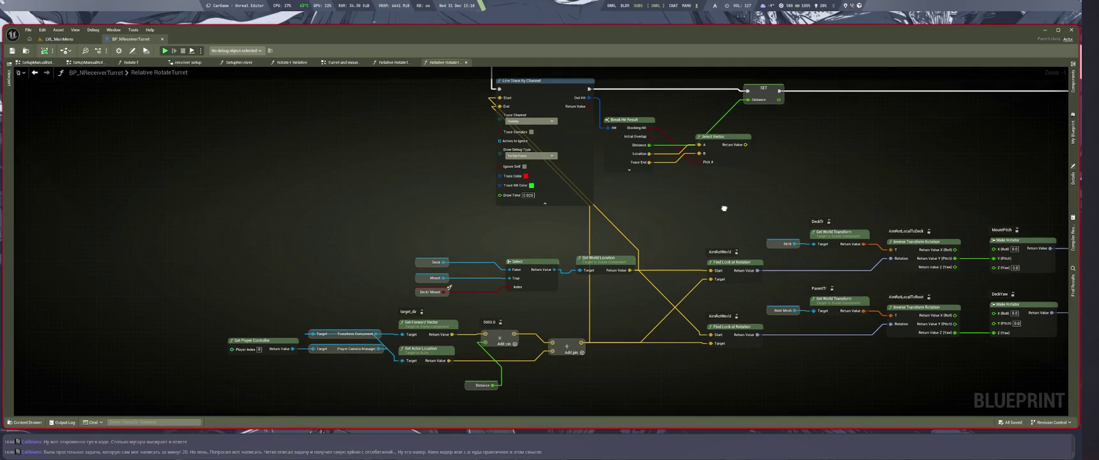
left_click_drag(724, 209, 723, 212)
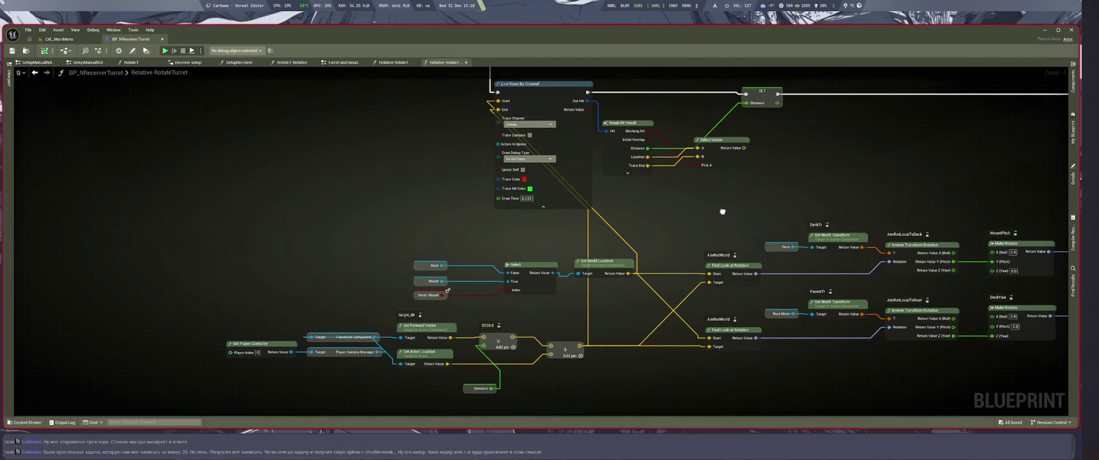
left_click_drag(722, 212, 722, 212)
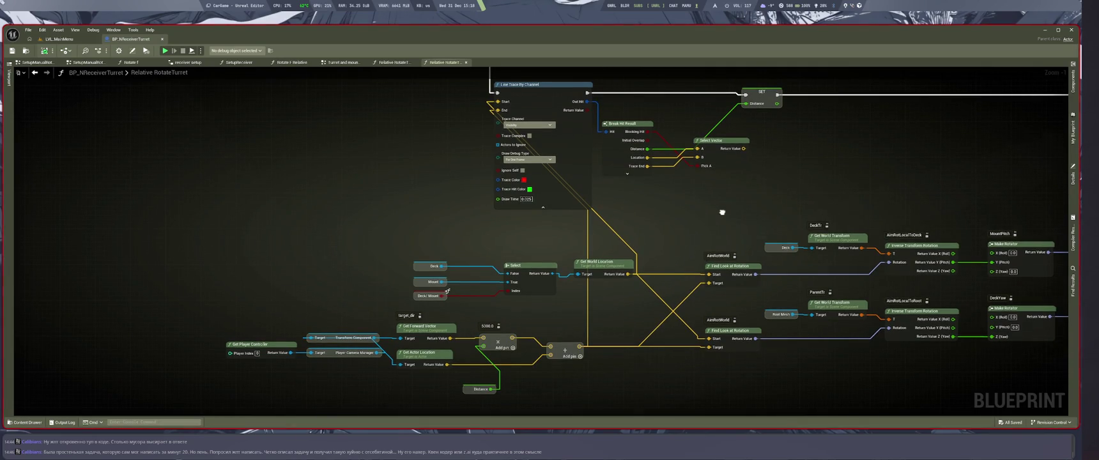
left_click_drag(722, 212, 719, 233)
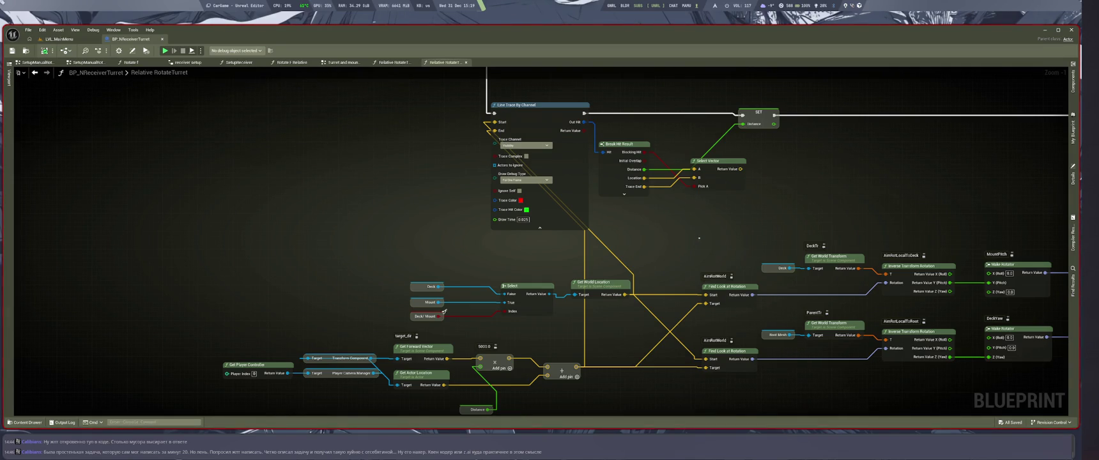
scroll(717, 227, "down", 4)
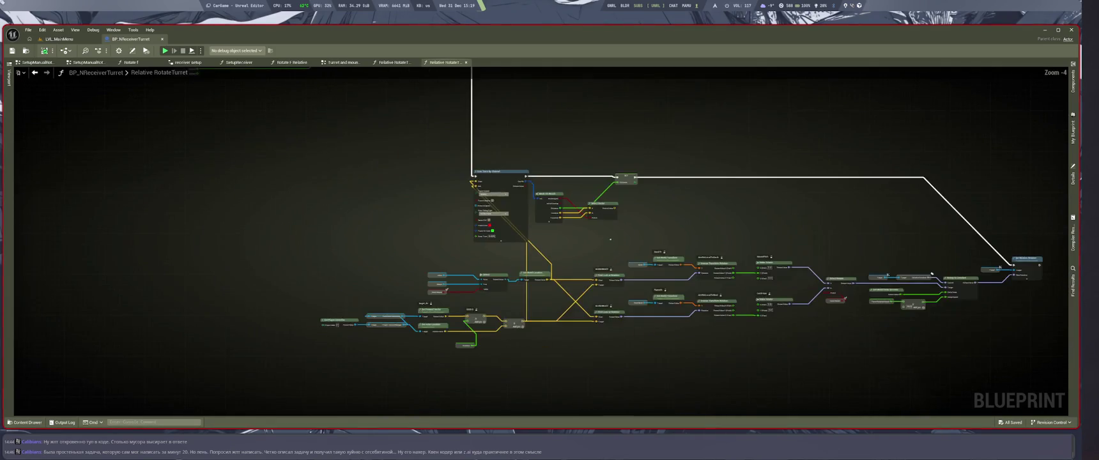
scroll(737, 293, "up", 2)
scroll(737, 293, "up", 1)
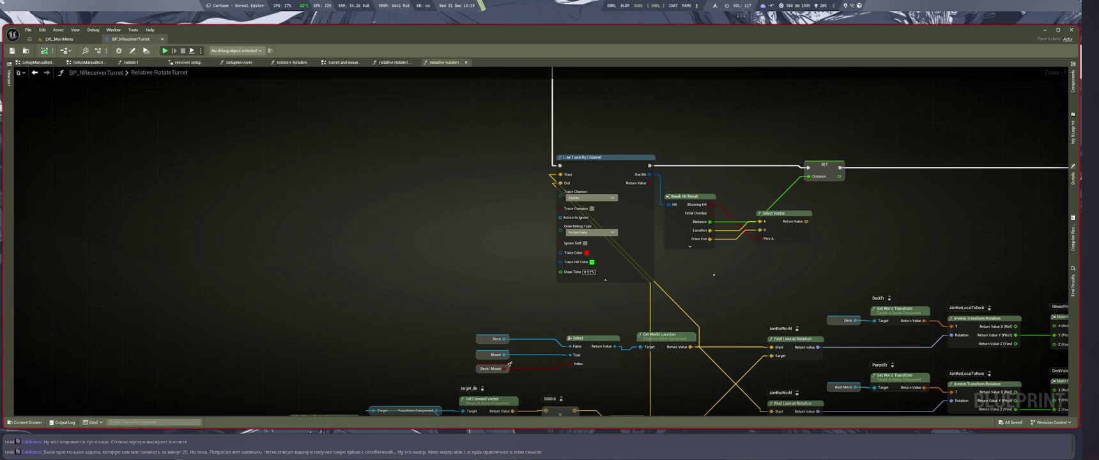
mouse_move(735, 276)
left_mouse_down()
mouse_move(650, 256)
mouse_move(621, 224)
mouse_move(702, 260)
left_mouse_up()
Step: In LMArena, ask a follow-up on getting several turrets to converge on one point
key("super+2")
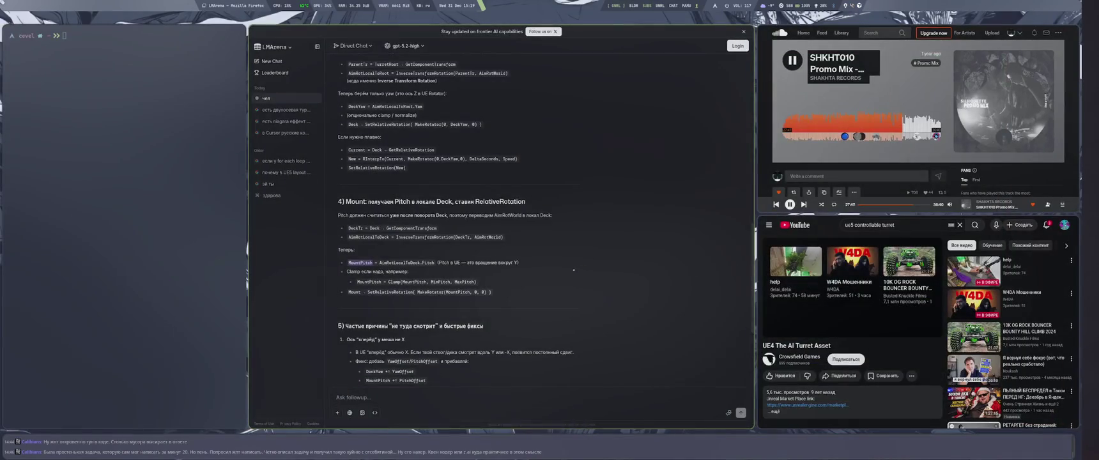
scroll(509, 297, "down", 5)
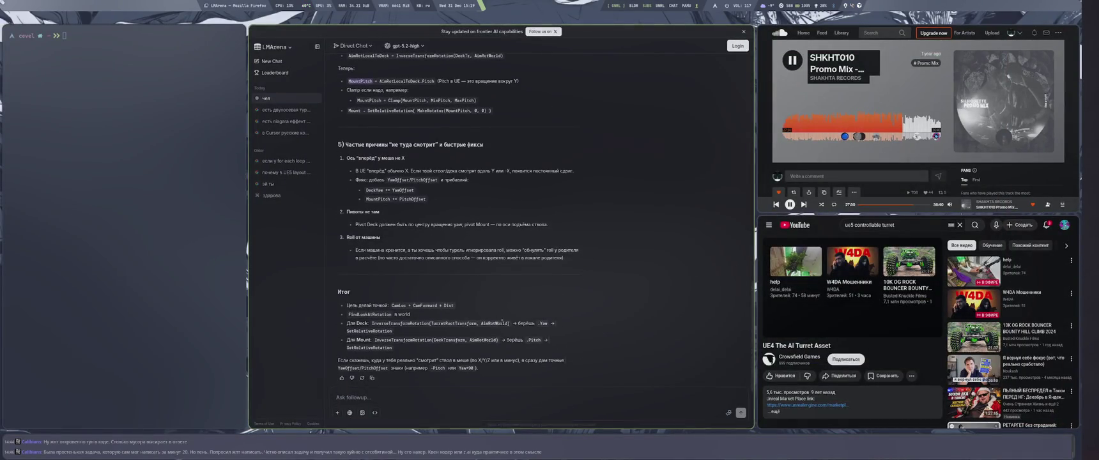
left_click(452, 398)
type("ка")
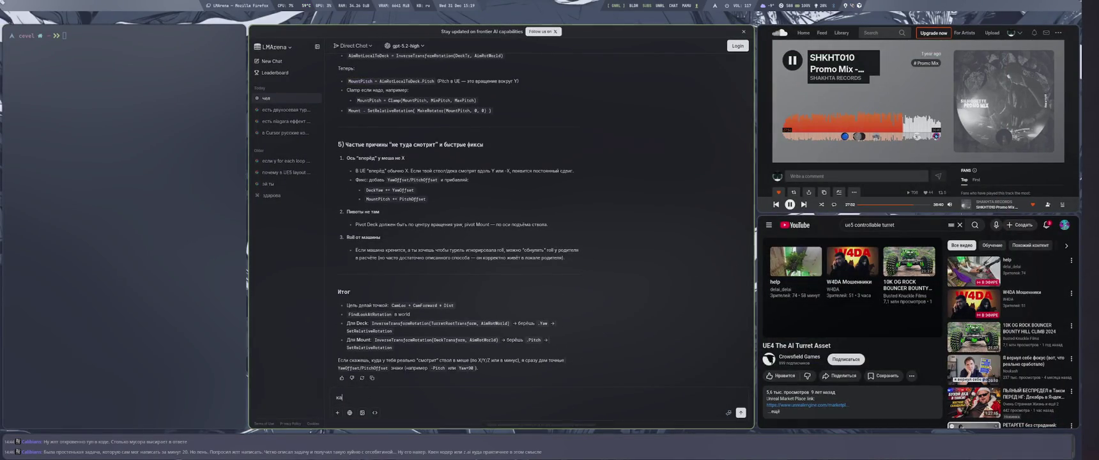
type("йф брат, а как ")
type("теперь свест")
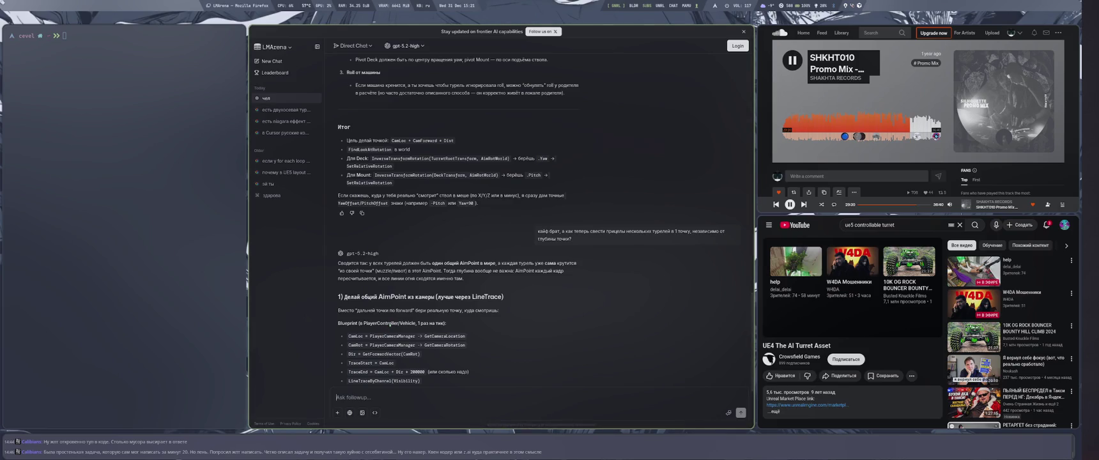
Step: Delete the SET Distance node and detach the Line Trace group from the rotation chain
key("super+2")
scroll(575, 239, "up", 1)
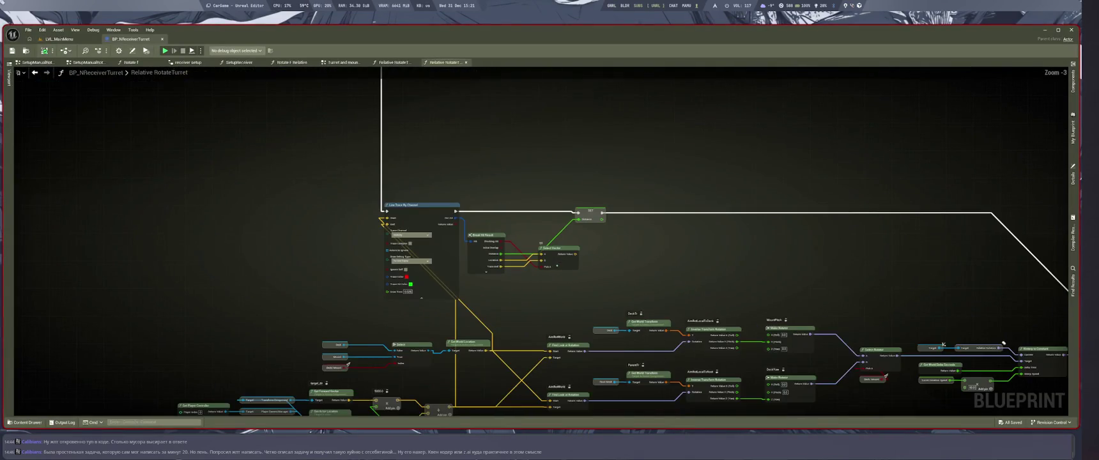
left_click(588, 213)
key("Delete")
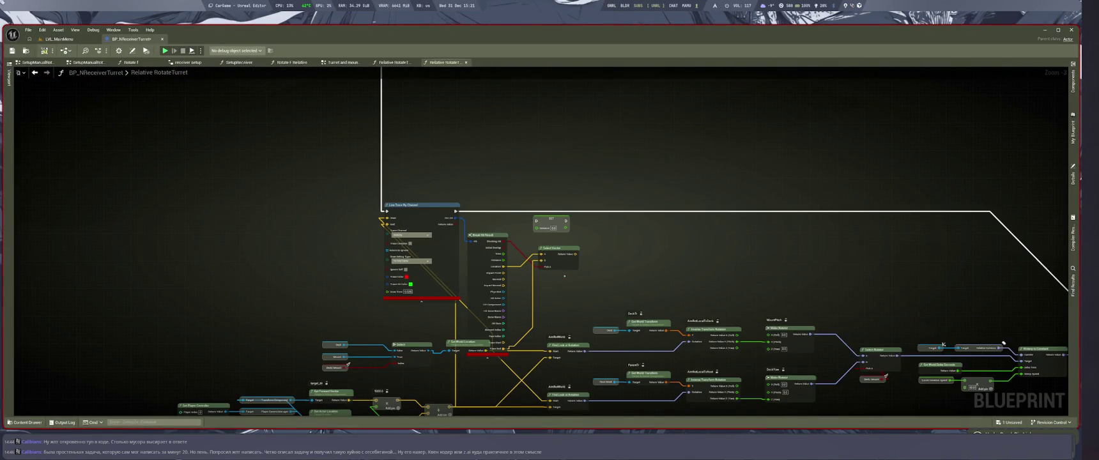
key("ctrl+z")
key("ctrl+z")
key("ctrl+z")
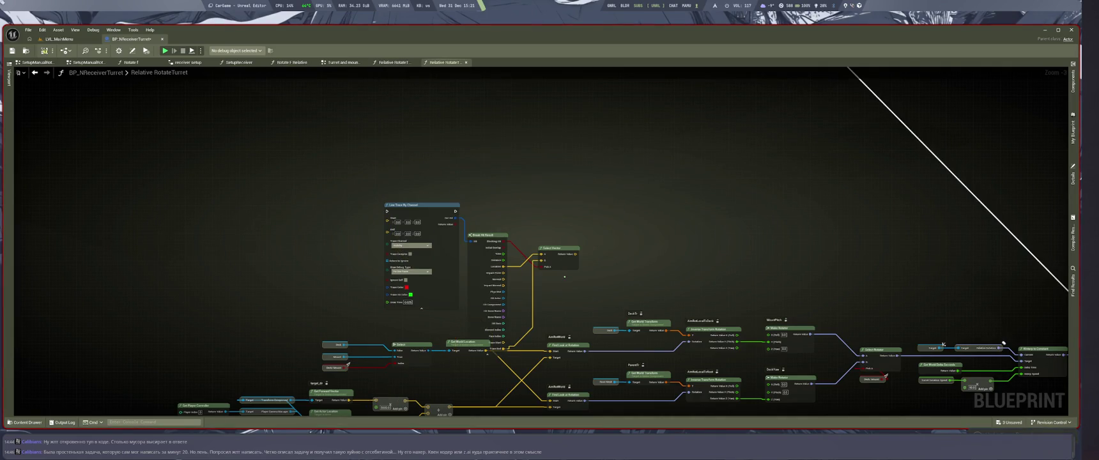
key("ctrl+z")
key("ctrl+z")
key("ctrl+z")
Step: Place the Line Trace group beside the graph and save the blueprint
scroll(564, 277, "down", 2)
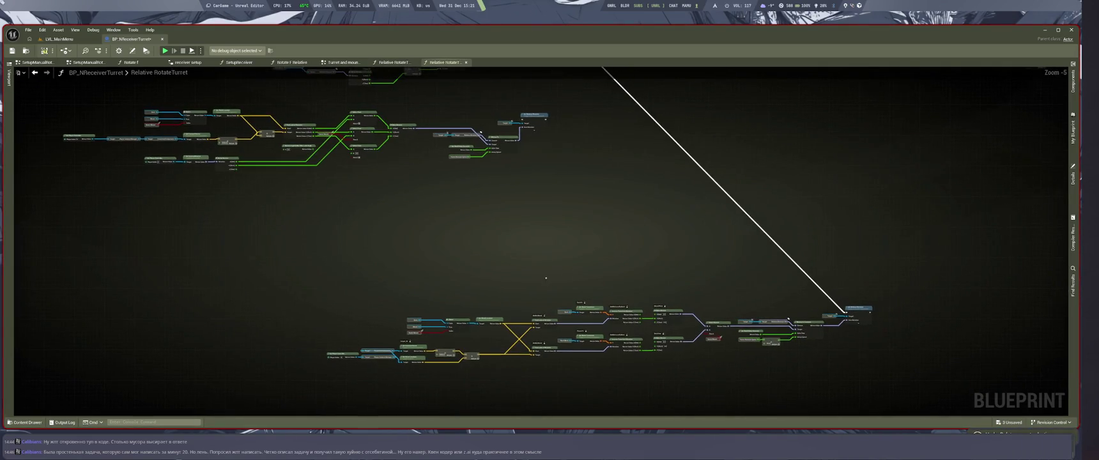
key("ctrl+y")
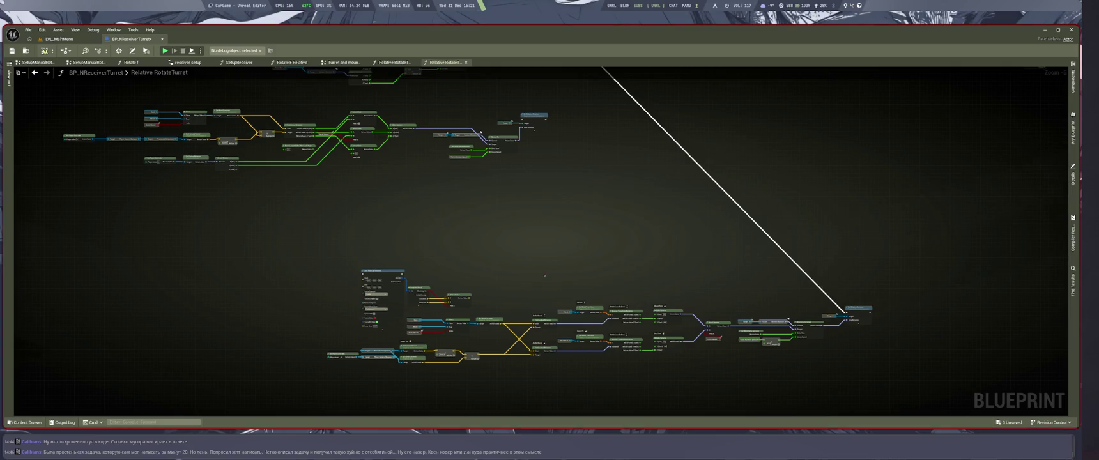
scroll(545, 275, "down", 2)
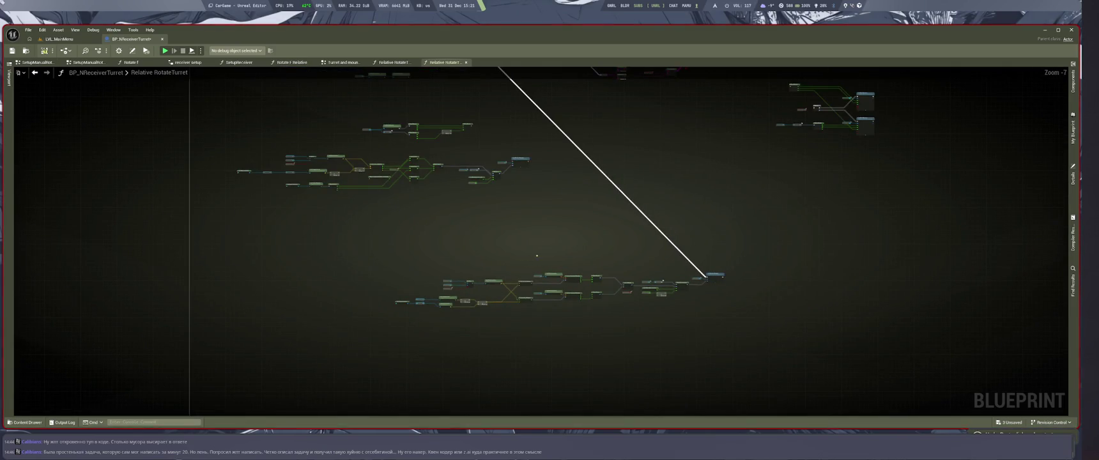
key("ctrl+s")
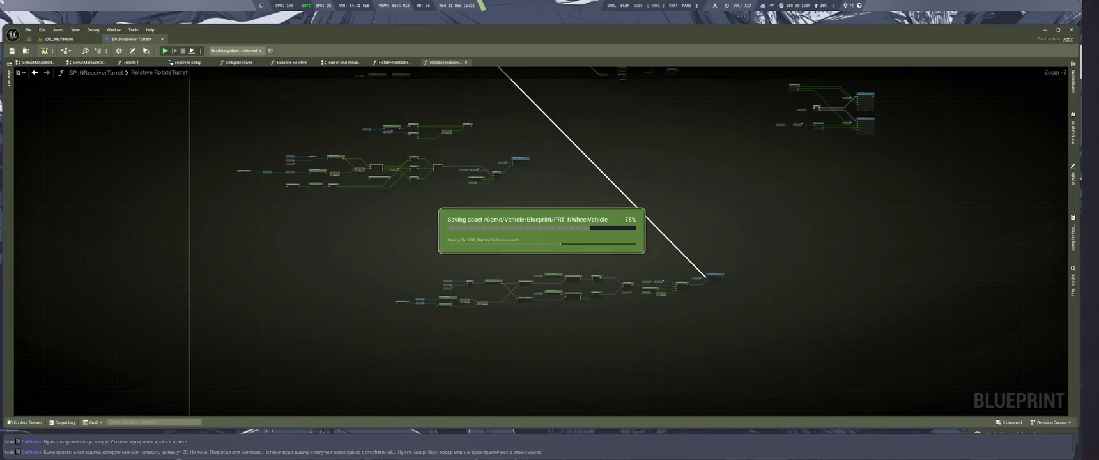
scroll(530, 269, "up", 2)
scroll(529, 270, "down", 2)
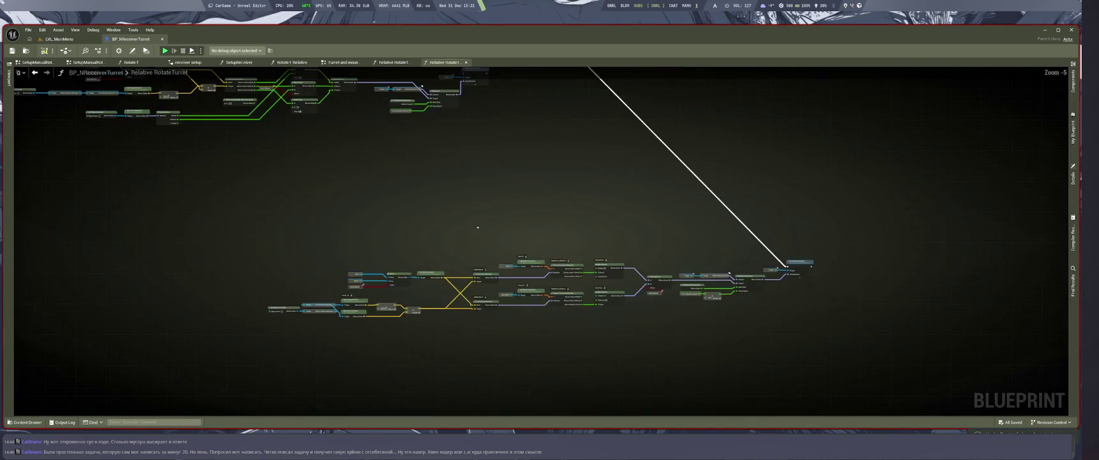
scroll(530, 270, "up", 2)
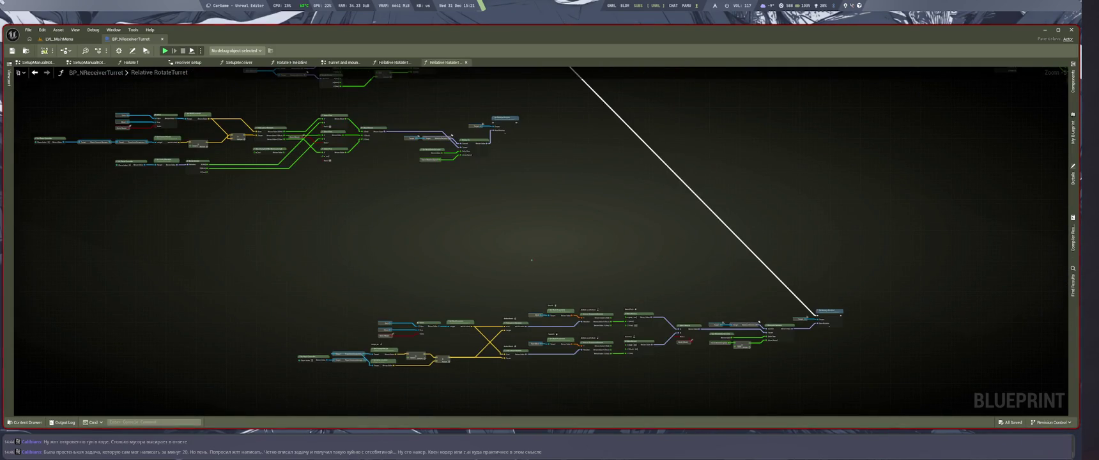
scroll(503, 262, "up", 2)
left_click_drag(503, 262, 556, 225)
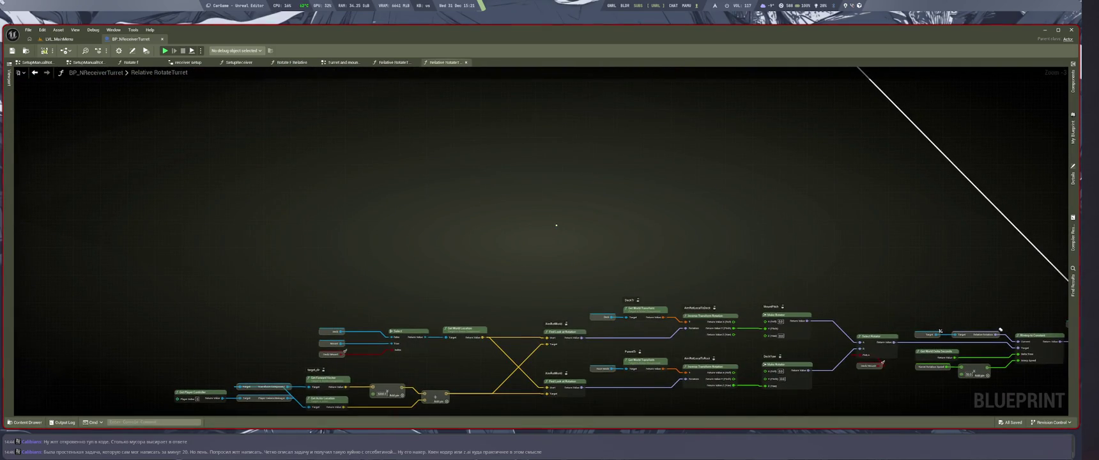
key("super+1")
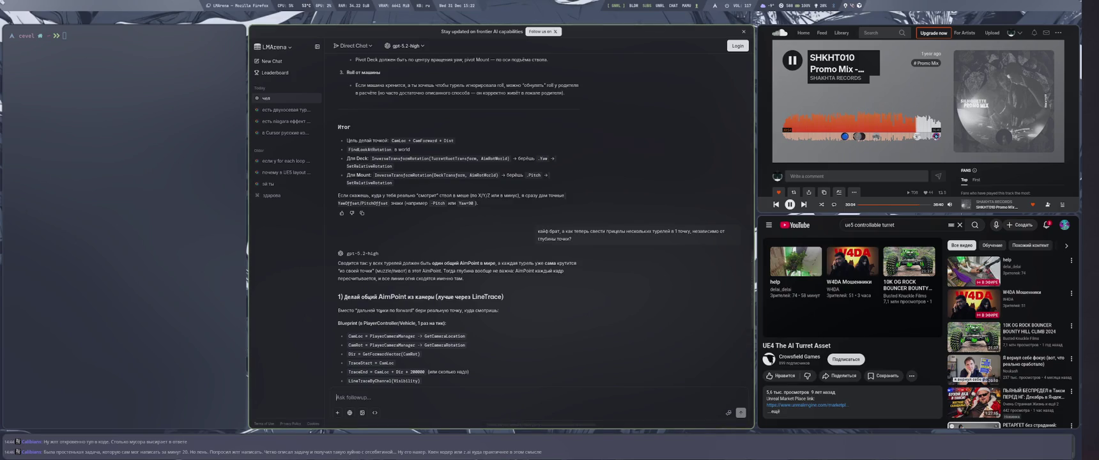
double_click(382, 311)
triple_click(383, 311)
left_click(503, 343)
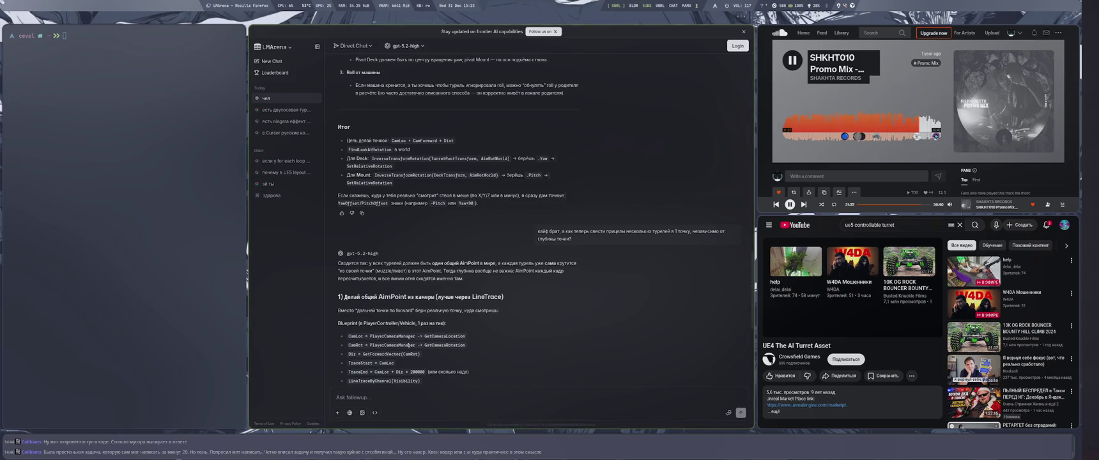
Step: Duplicate the Get Player Controller and Player Camera Manager nodes and move the copy left
key("super+4")
scroll(650, 295, "up", 3)
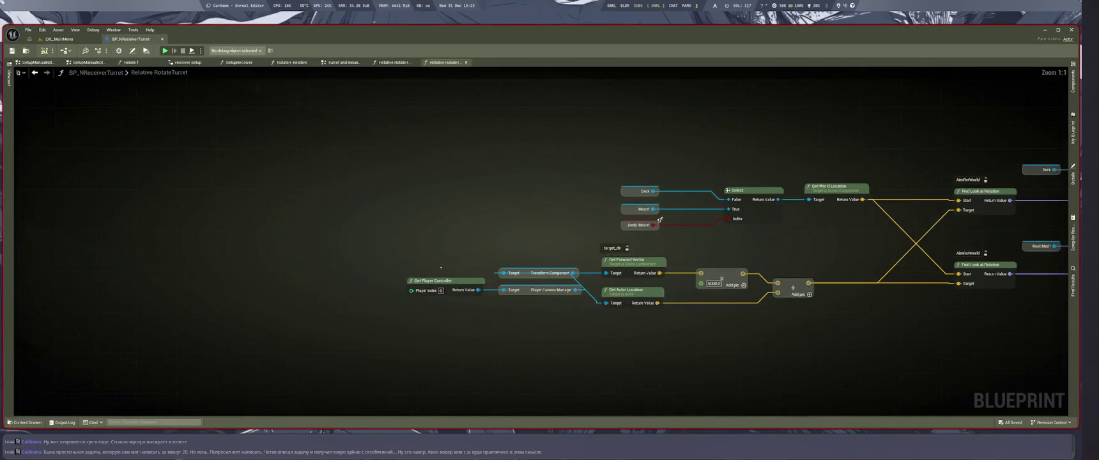
left_click_drag(459, 211, 760, 295)
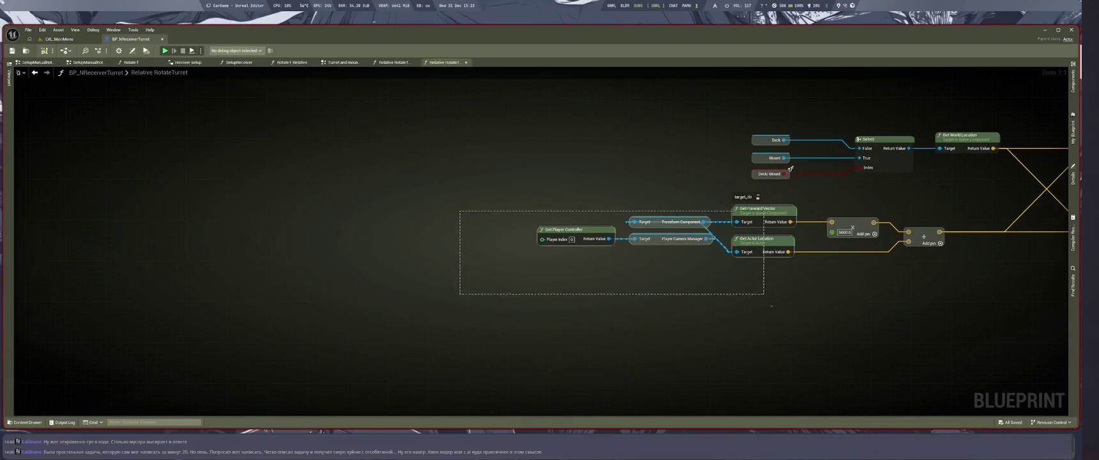
key("ctrl+c")
key("ctrl+v")
left_click_drag(539, 291, 533, 295)
mouse_move(529, 343)
left_mouse_down()
mouse_move(403, 299)
mouse_move(337, 300)
left_mouse_up()
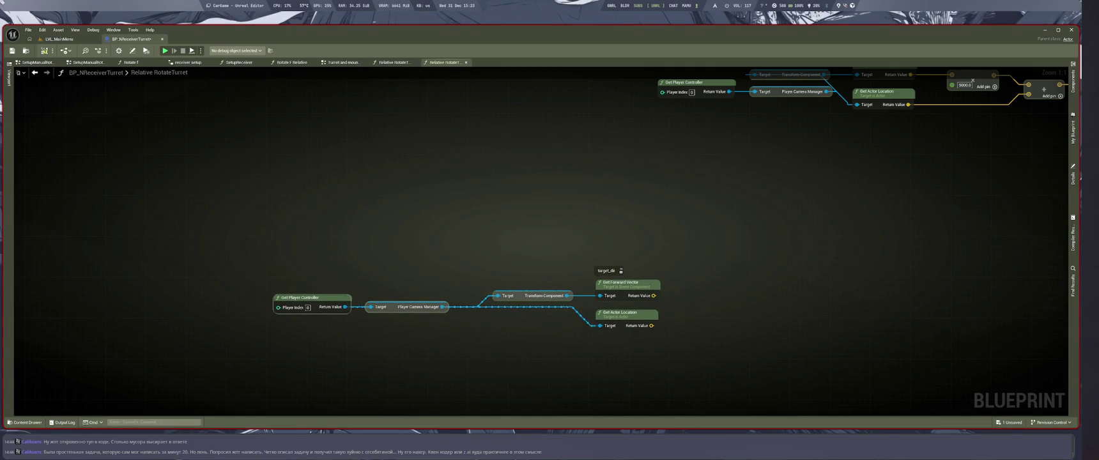
left_click_drag(412, 307, 402, 321)
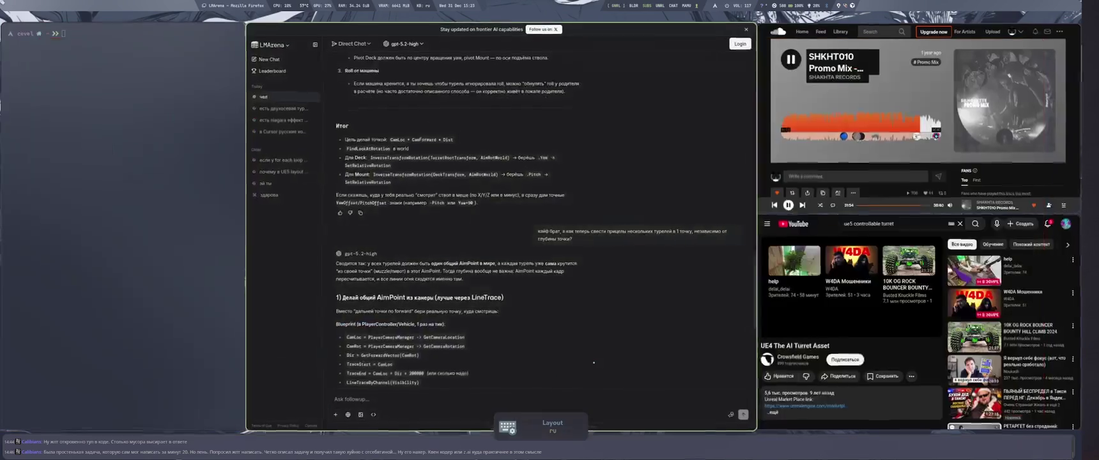
Step: Add a Get Camera Location node off the copied Player Camera Manager
key("super+1")
double_click(355, 336)
key("super+4")
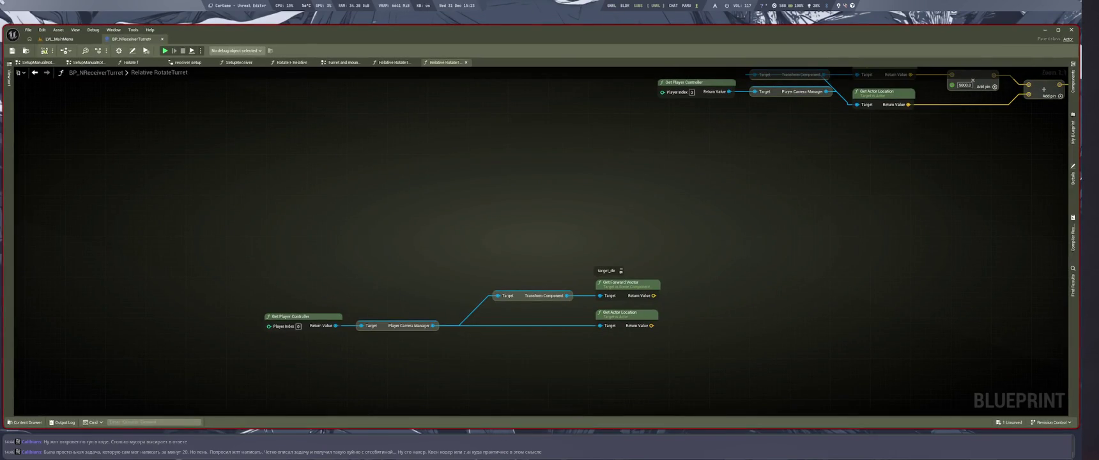
left_click_drag(620, 312, 619, 346)
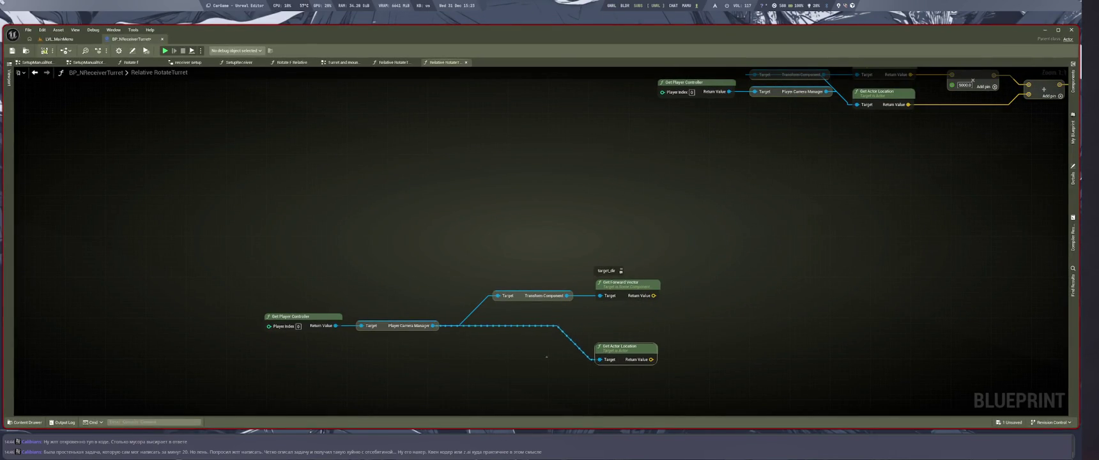
key("super+1")
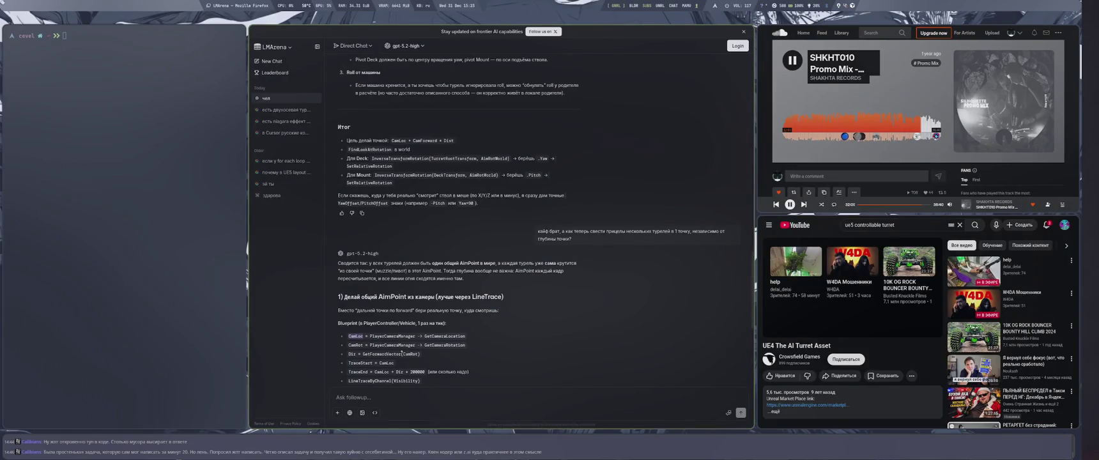
key("super+4")
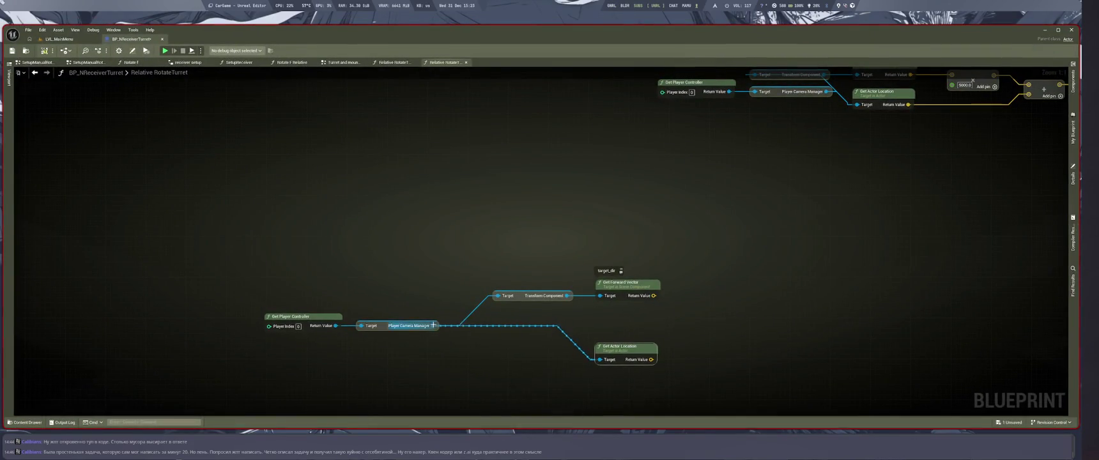
left_click_drag(435, 325, 487, 246)
type("get camera")
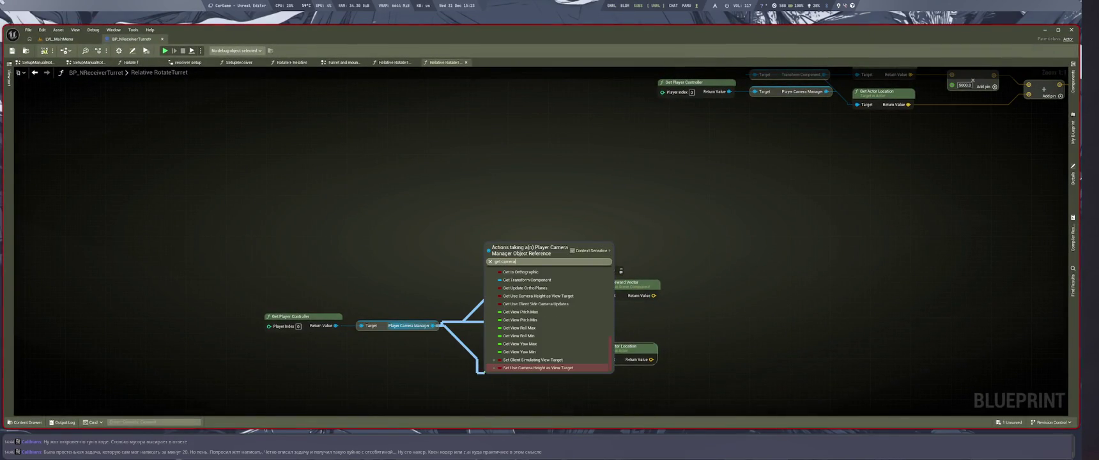
type(" loca")
key("Return")
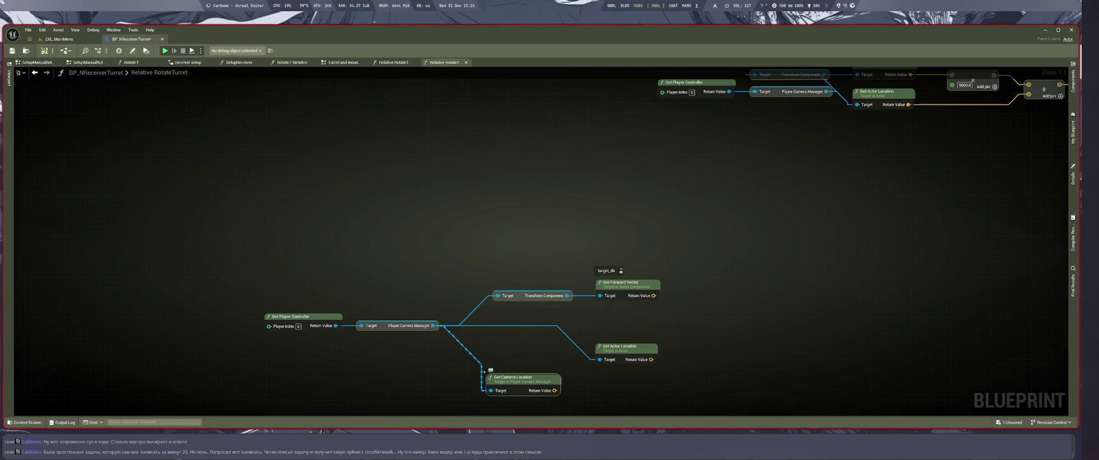
Step: Label Get Camera Location with a CamLoc comment and delete Get Actor Location
left_click(491, 370)
type("CamLoc")
left_click(648, 391)
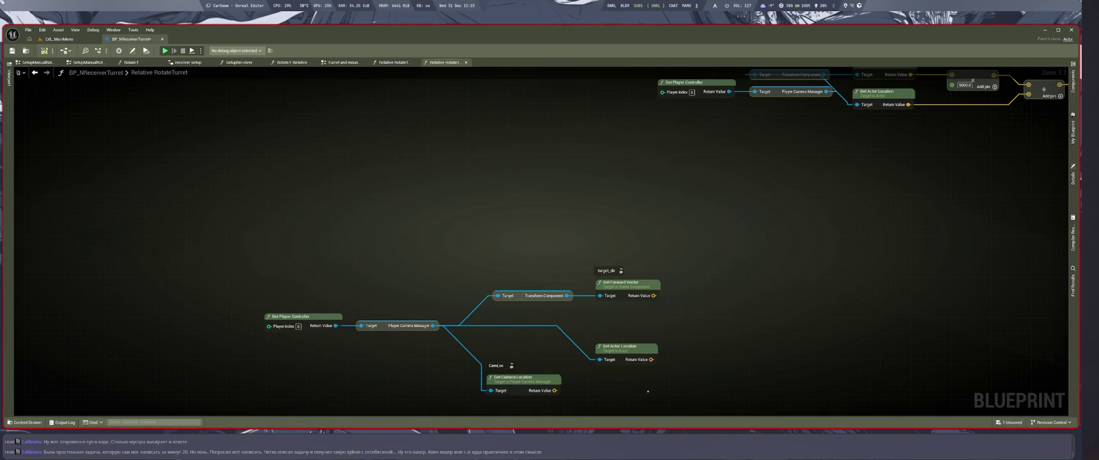
left_click(633, 356)
key("Delete")
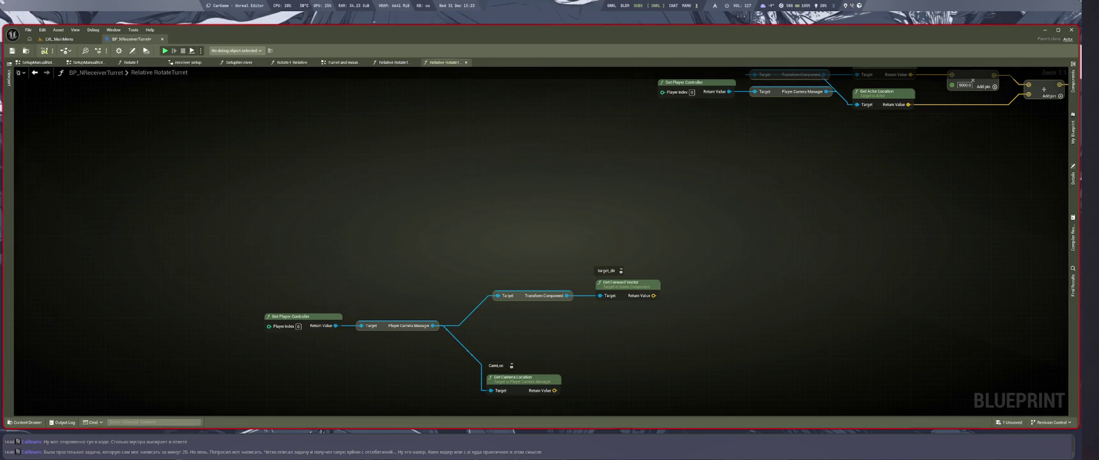
Step: Add a Get Camera Rotation node commented CamRot, placed under Get Camera Location
key("super+2")
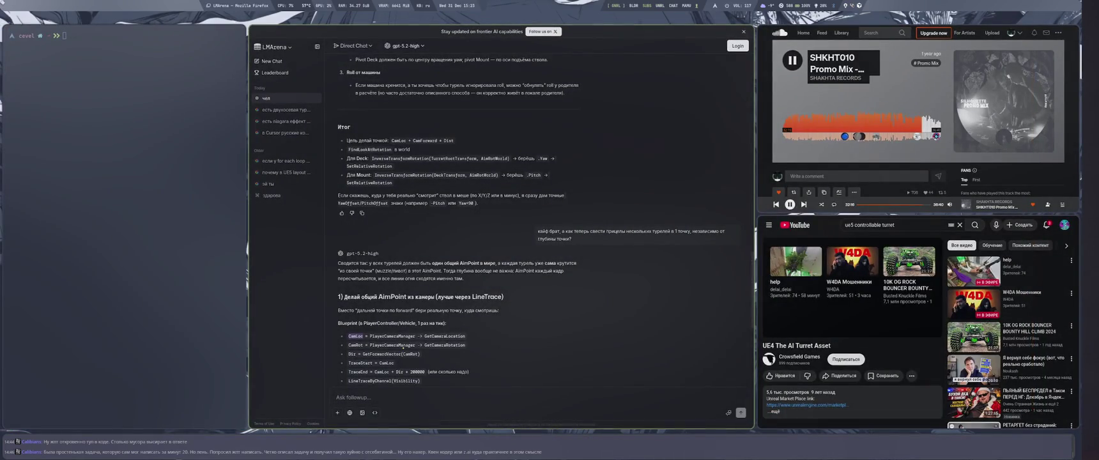
double_click(445, 345)
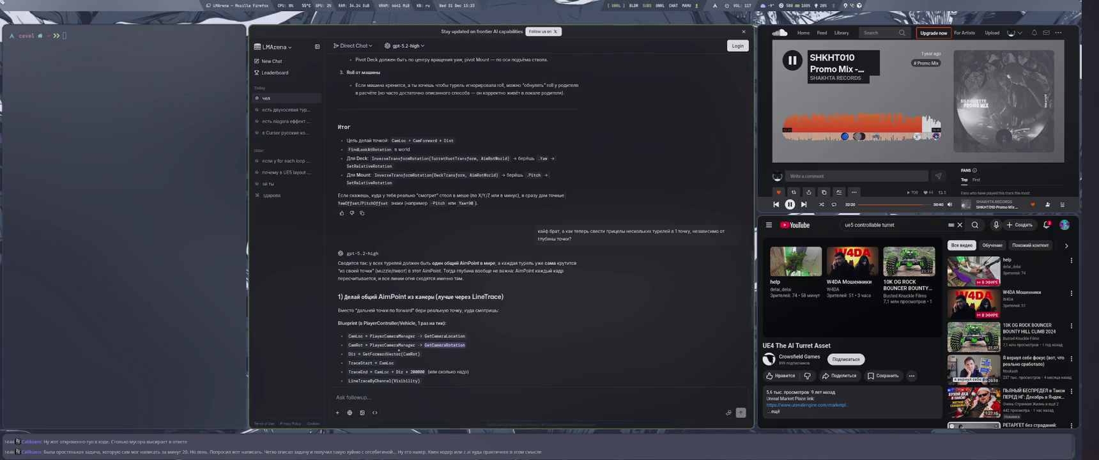
key("super+1")
left_click_drag(429, 252, 512, 358)
key("ctrl+v")
key("Return")
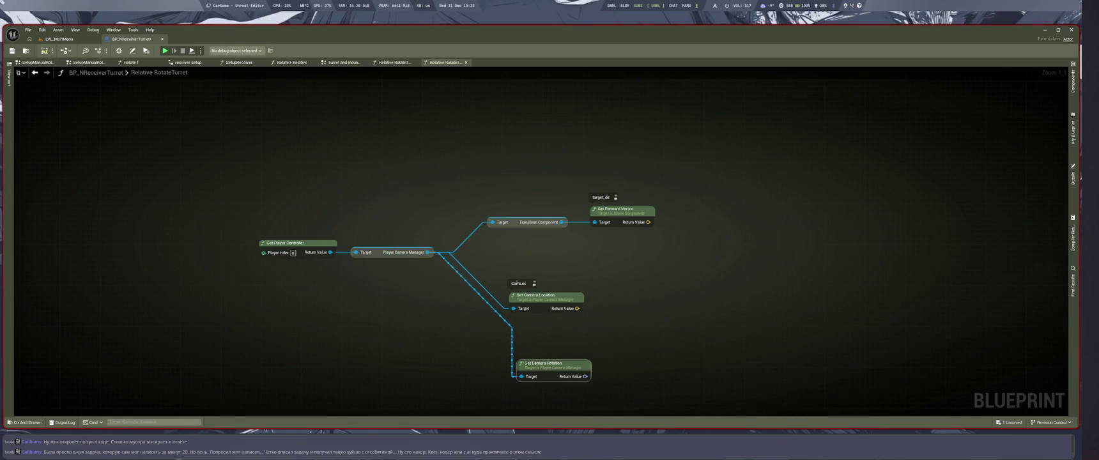
left_click(522, 356)
type("CamRot")
key("BackSpace")
key("BackSpace")
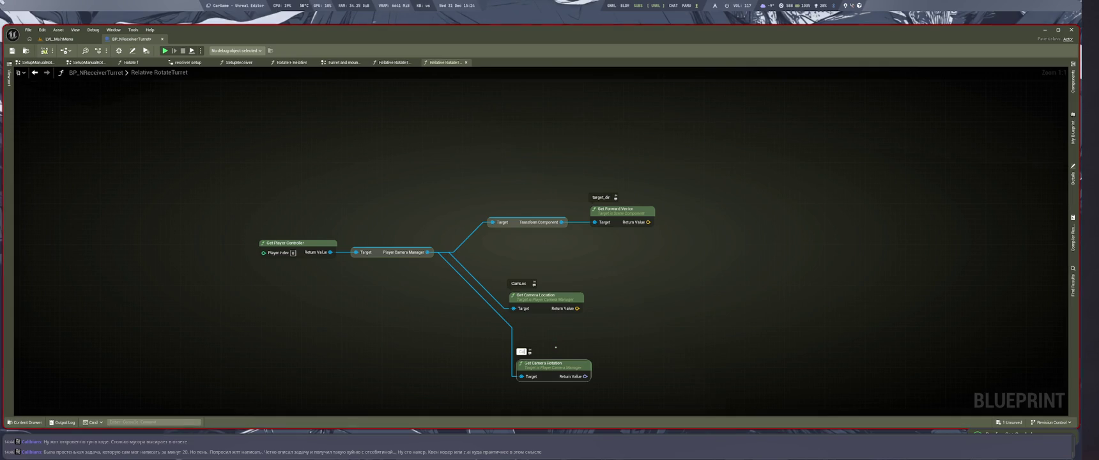
type("mRot")
key("Return")
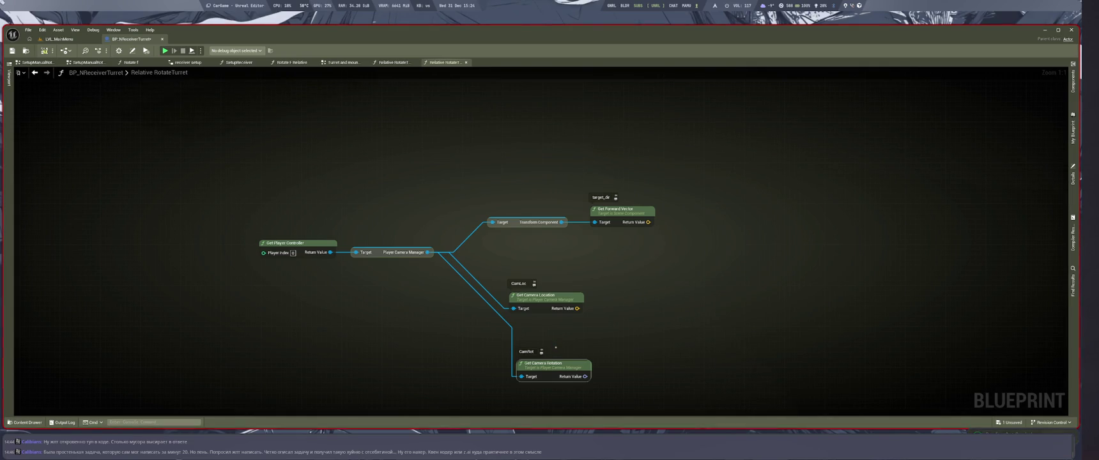
left_click_drag(550, 363, 541, 339)
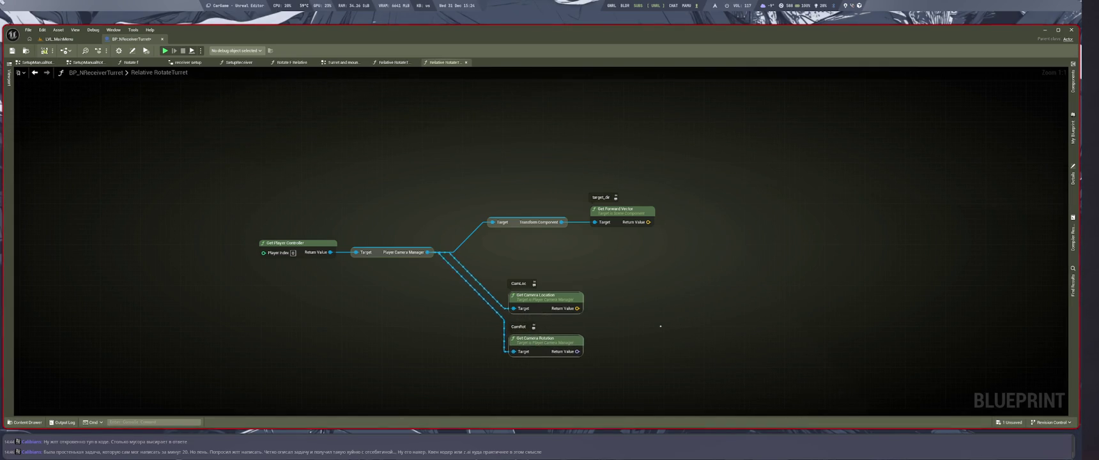
scroll(555, 361, "down", 4)
Step: Paste the camera nodes and feed Get Camera Location's Return Value into the Add node
scroll(558, 360, "up", 4)
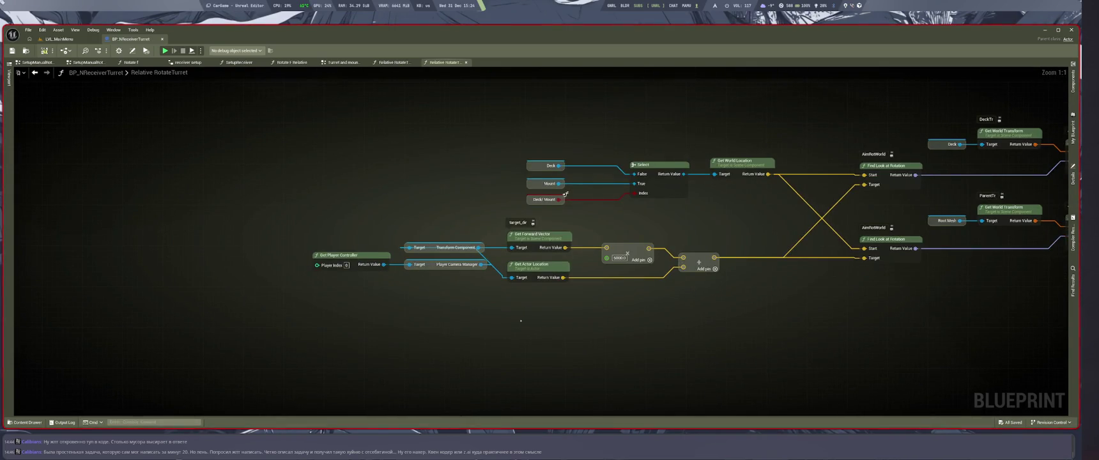
key("ctrl+v")
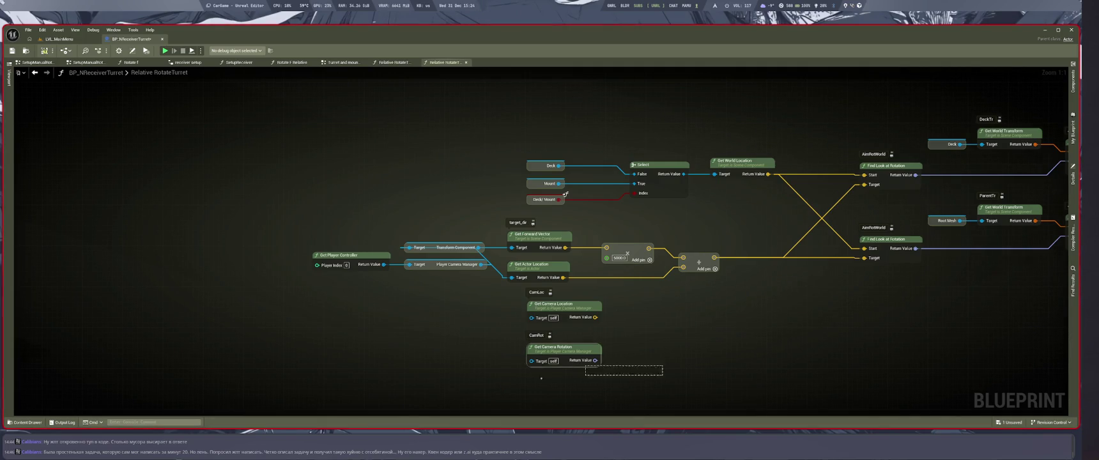
key("Delete")
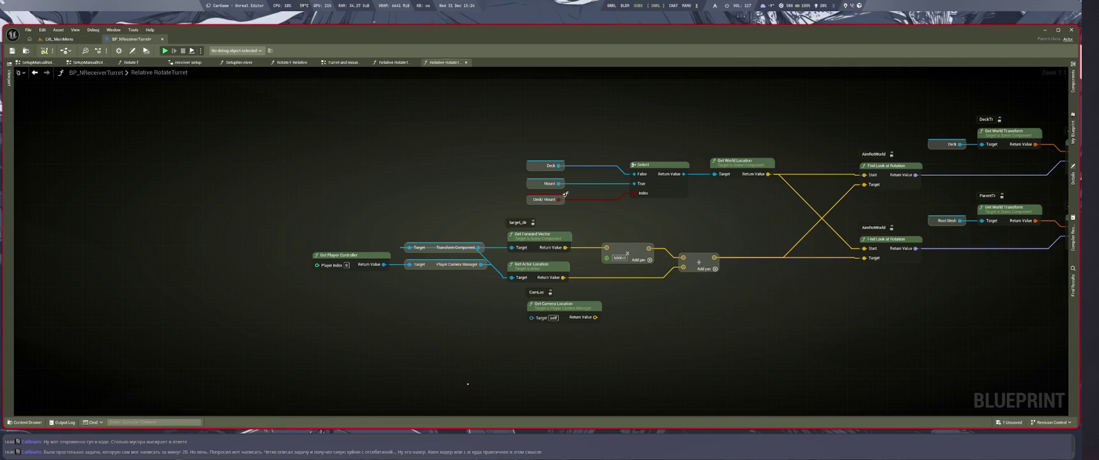
left_click_drag(512, 277, 531, 317)
left_click_drag(574, 277, 595, 317)
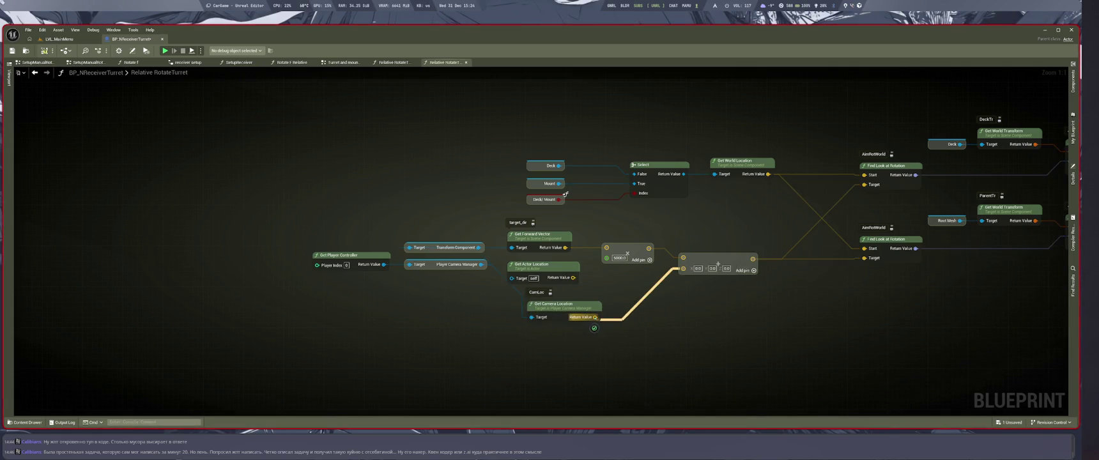
left_click(59, 39)
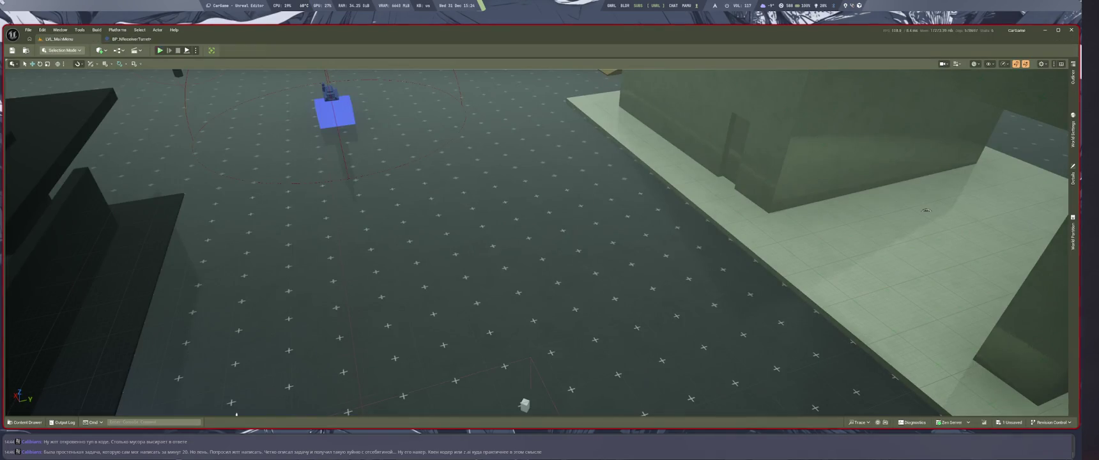
Step: Play-test the camera-based aim, then undo the camera location link to Add
key("alt+p")
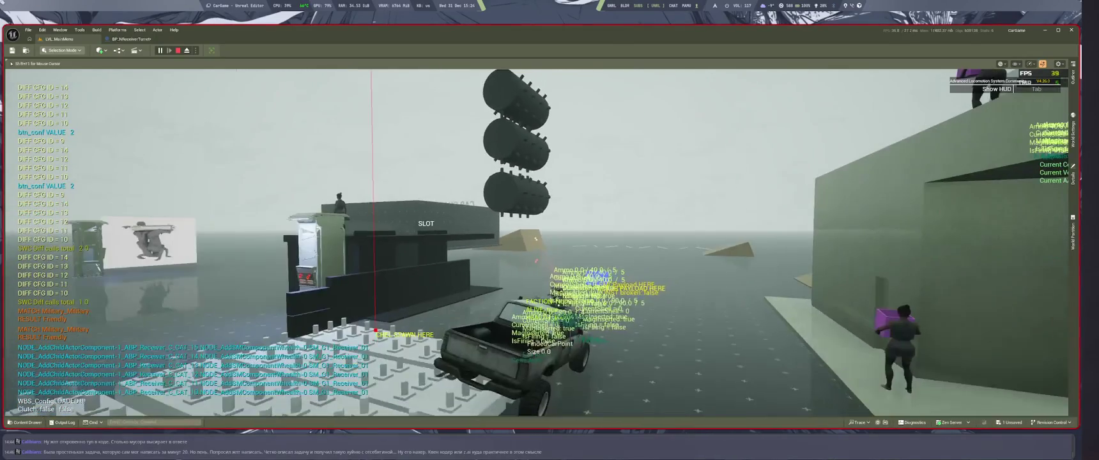
key("Escape")
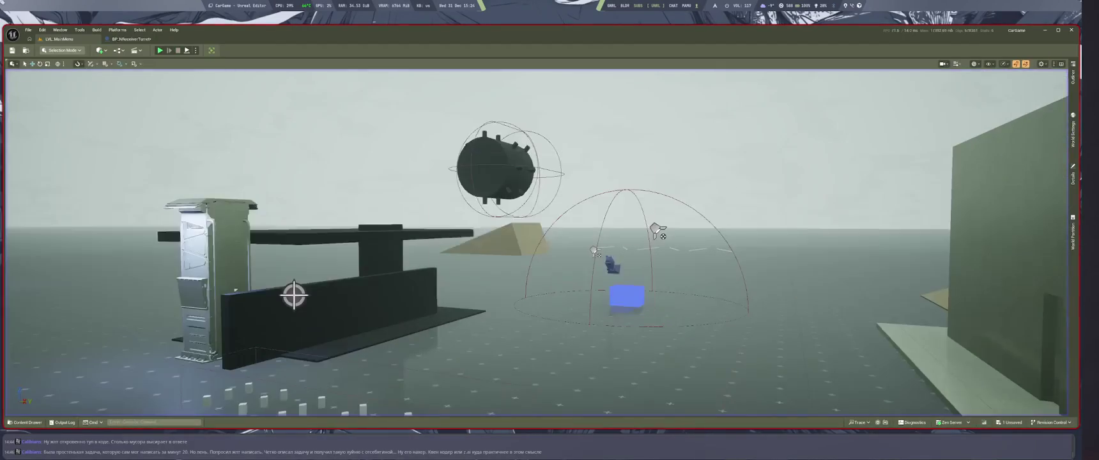
key("ctrl+z")
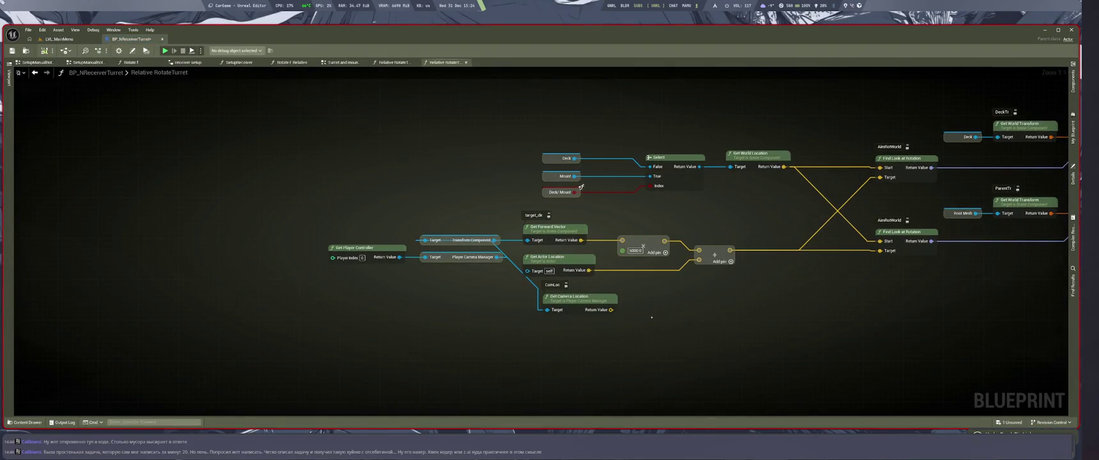
Step: Rename the target_dir label in the aim graph to Dir
scroll(639, 307, "down", 2)
scroll(709, 279, "up", 2)
left_click_drag(708, 279, 671, 302)
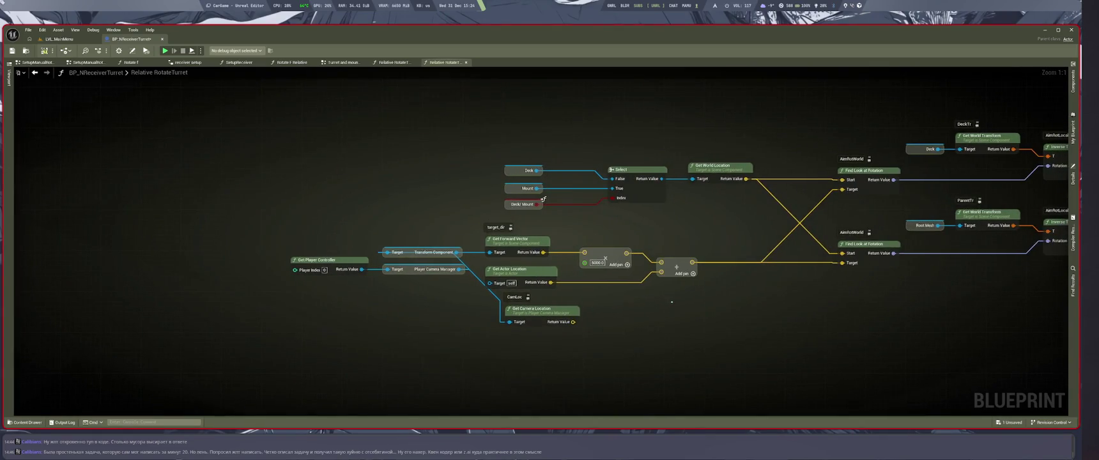
scroll(646, 342, "down", 2)
mouse_move(711, 233)
left_mouse_down()
mouse_move(569, 304)
mouse_move(643, 261)
mouse_move(713, 278)
mouse_move(623, 263)
mouse_move(635, 292)
left_mouse_up()
key("alt+Tab")
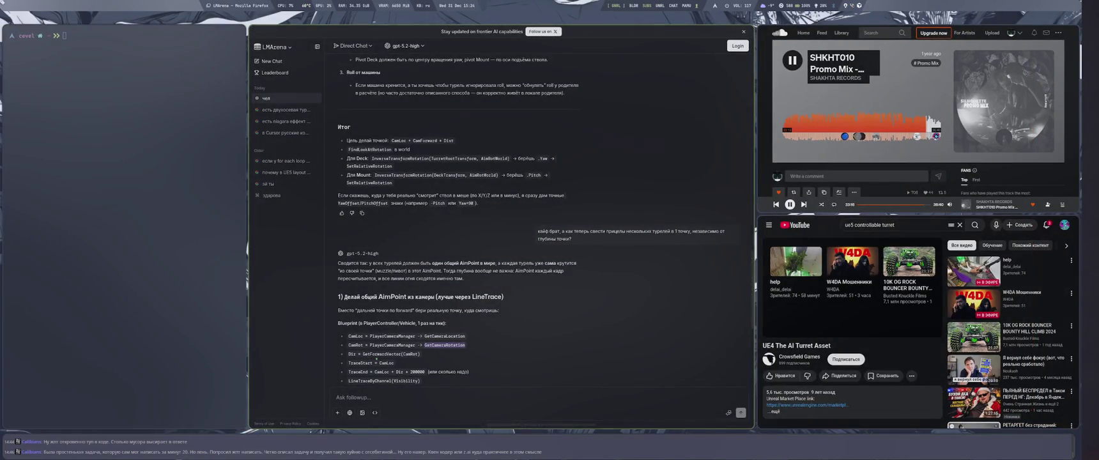
key("alt+Tab")
double_click(619, 197)
type("Dir")
key("Return")
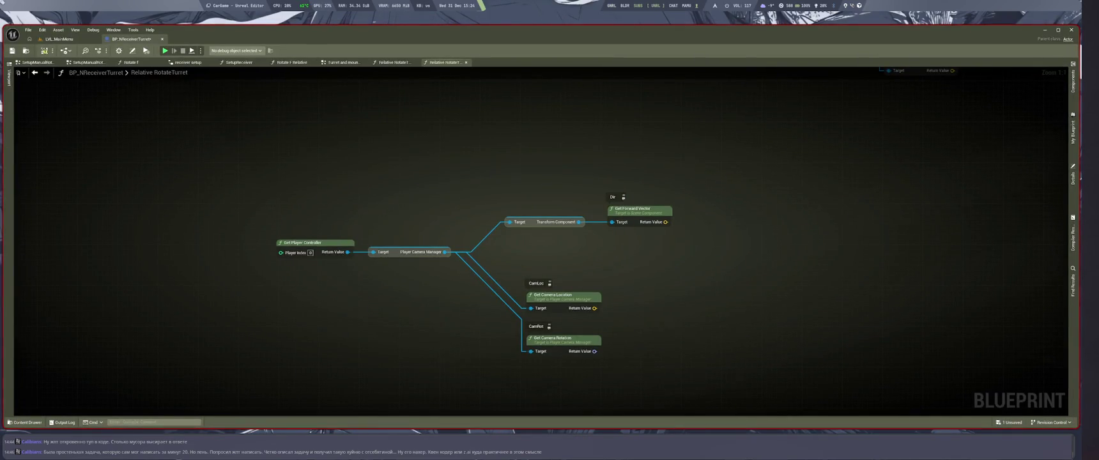
Step: Add a Get Forward Vector node off the camera rotation output
key("alt+Tab")
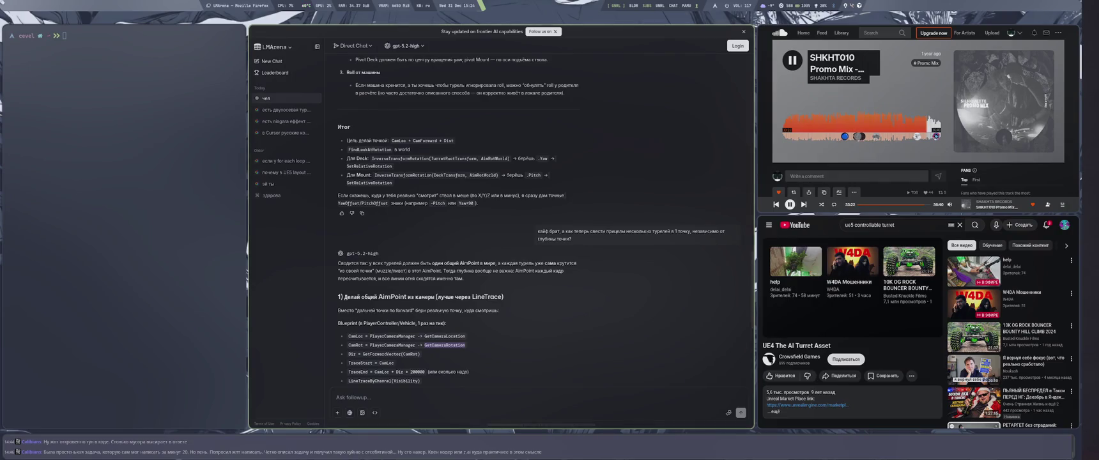
key("alt+Tab")
mouse_move(639, 209)
left_mouse_down()
mouse_move(688, 283)
mouse_move(630, 346)
mouse_move(593, 359)
mouse_move(618, 345)
left_mouse_up()
key("super+2")
key("super+1")
mouse_move(594, 351)
left_mouse_down()
mouse_move(665, 346)
mouse_move(646, 343)
left_mouse_up()
type("get fo")
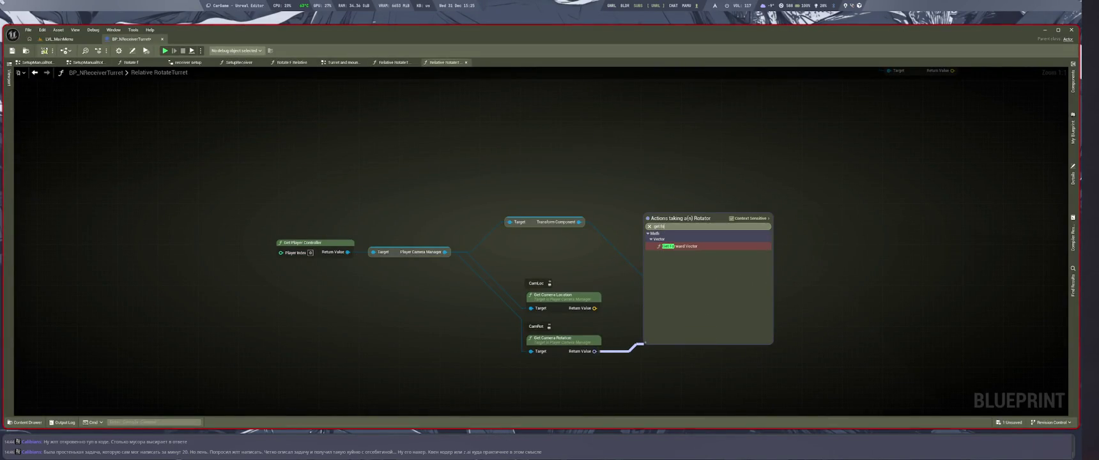
key("Return")
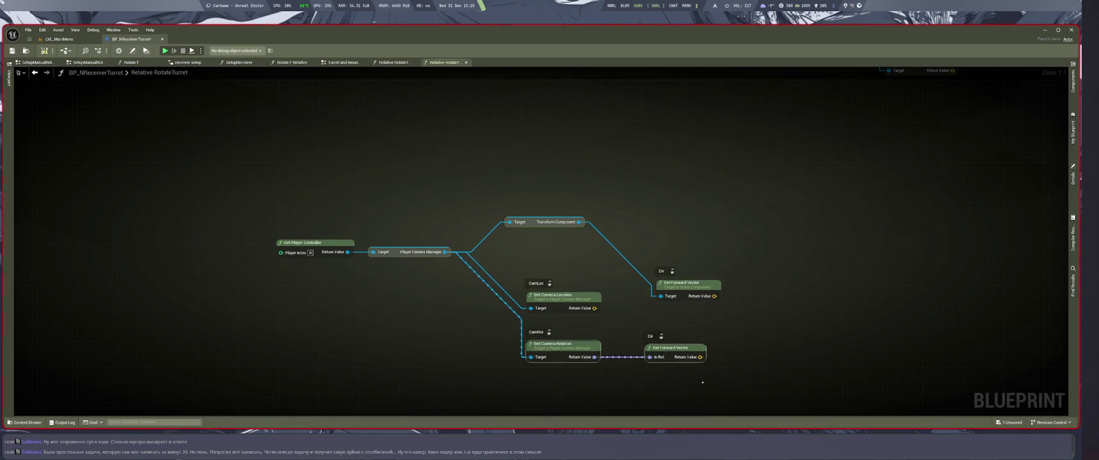
key("super+2")
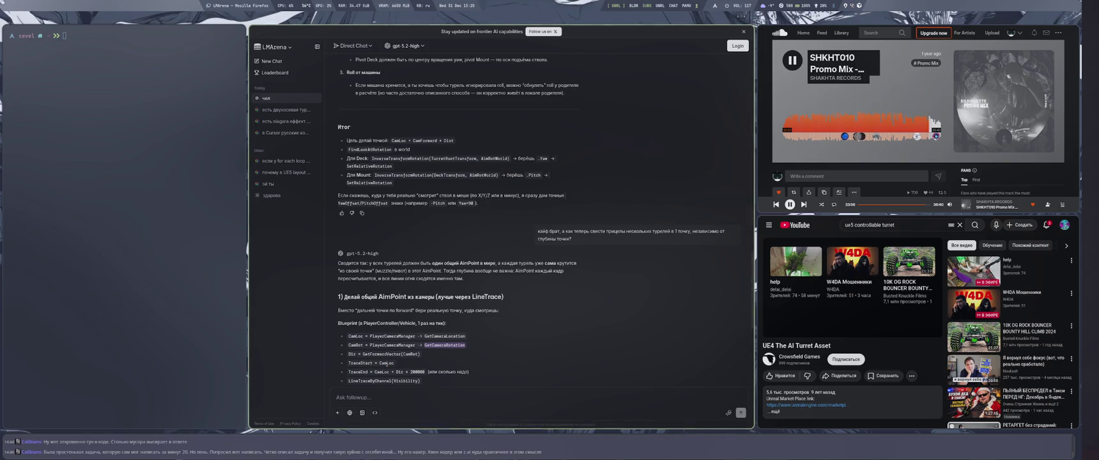
left_click(371, 368)
Step: Place a Line Trace By Channel node in the RotateTurret graph
key("super+4")
scroll(604, 216, "down", 4)
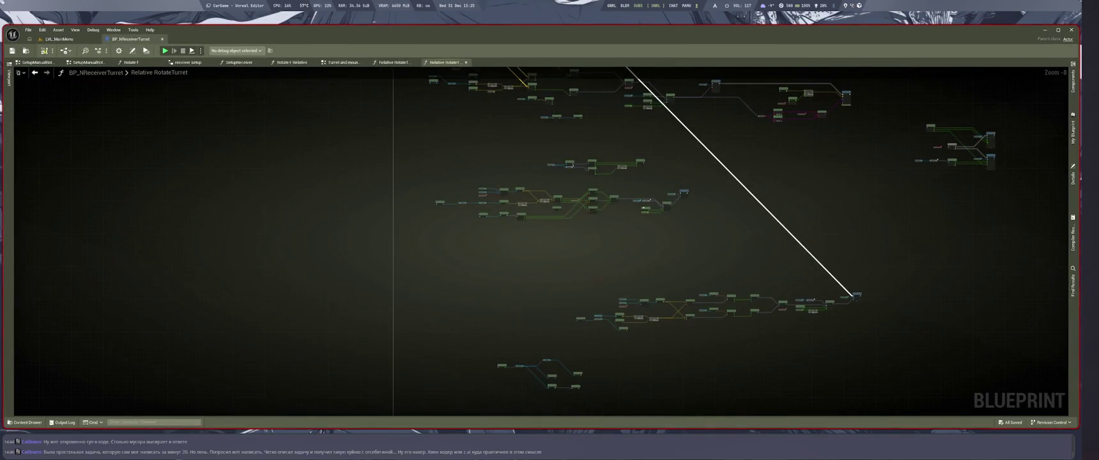
scroll(572, 305, "up", 2)
scroll(613, 203, "up", 5)
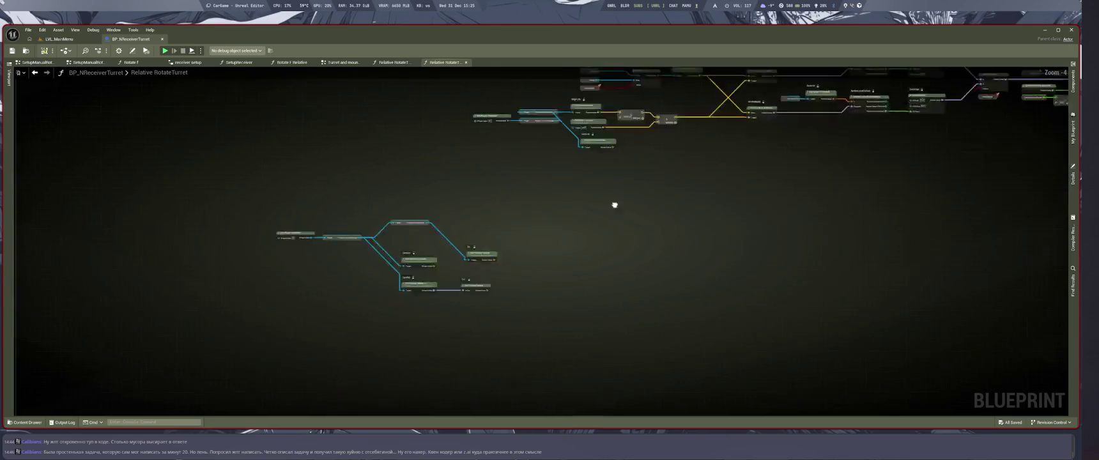
right_click(585, 241)
type("l")
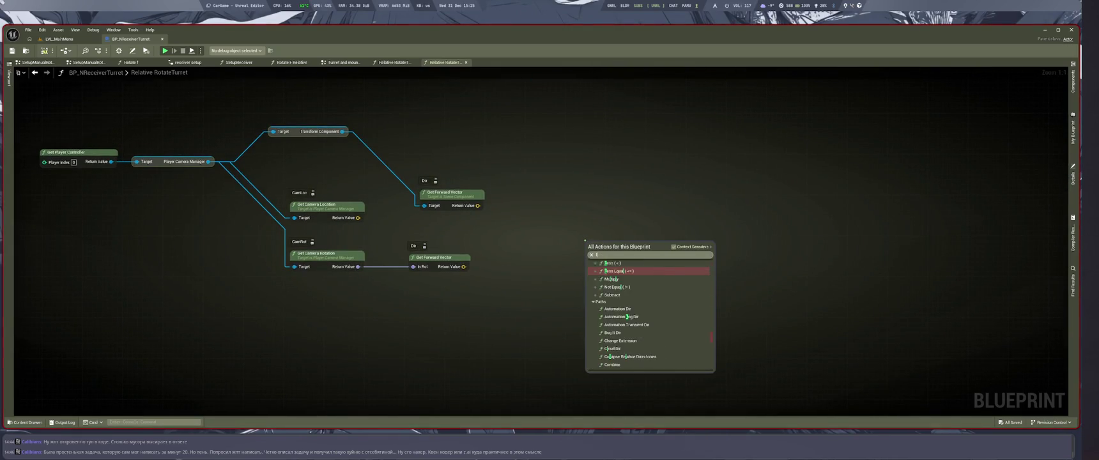
type("ine by cha")
key("Return")
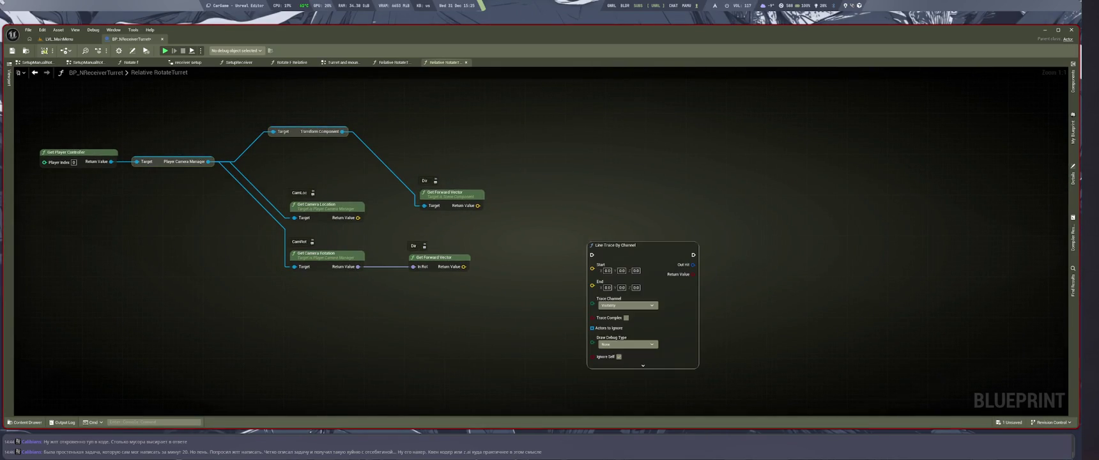
Step: Wire camera location into the trace Start and delete the Transform Component forward-vector nodes
scroll(543, 204, "down", 3)
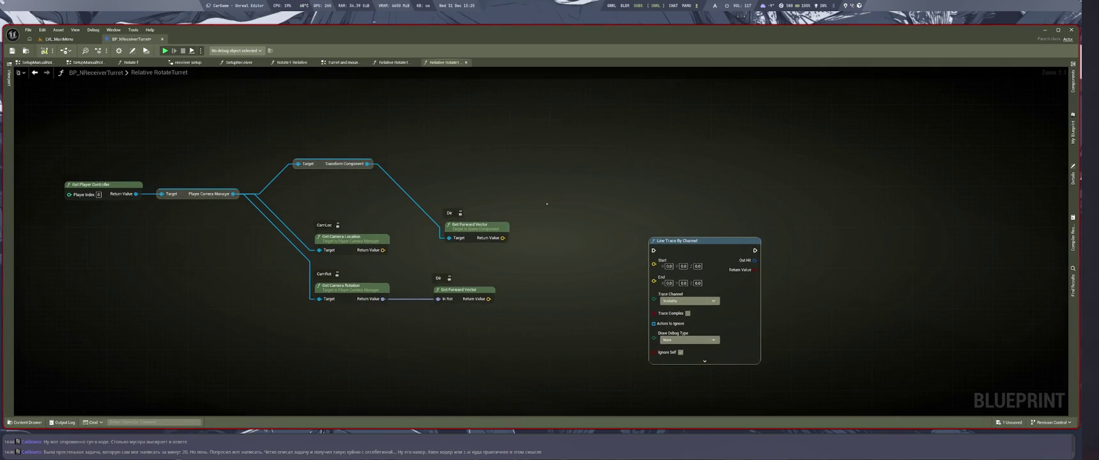
key("super+2")
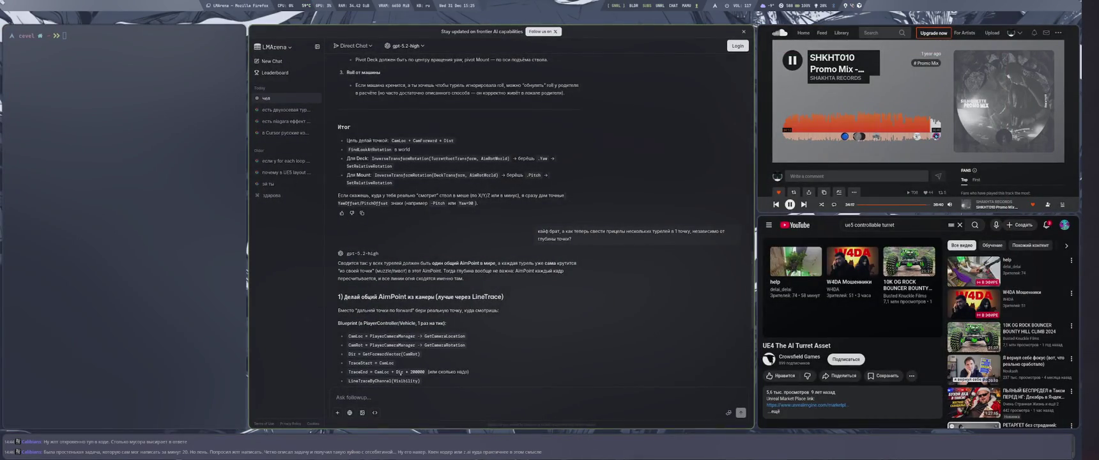
key("super+1")
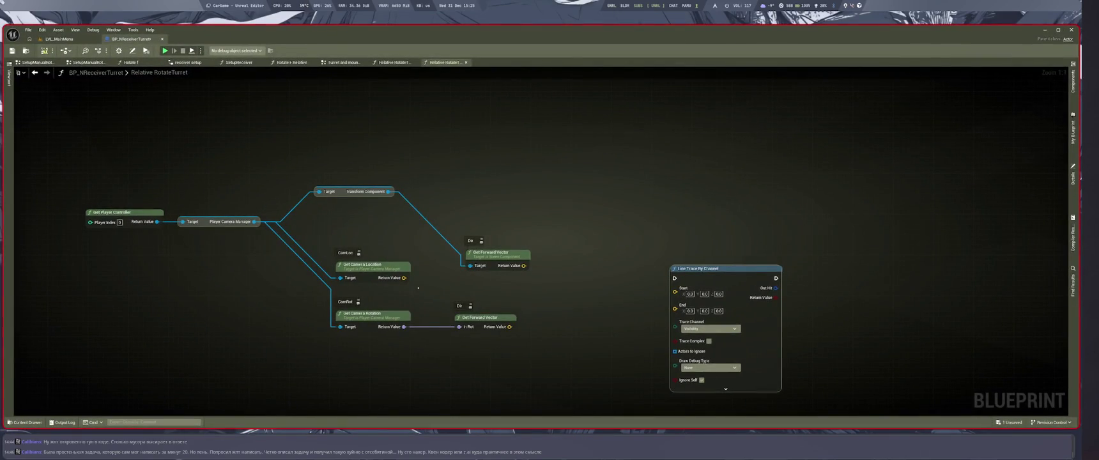
mouse_move(404, 278)
left_mouse_down()
mouse_move(671, 279)
mouse_move(675, 288)
left_mouse_up()
left_click_drag(496, 252, 487, 190)
left_click(358, 192)
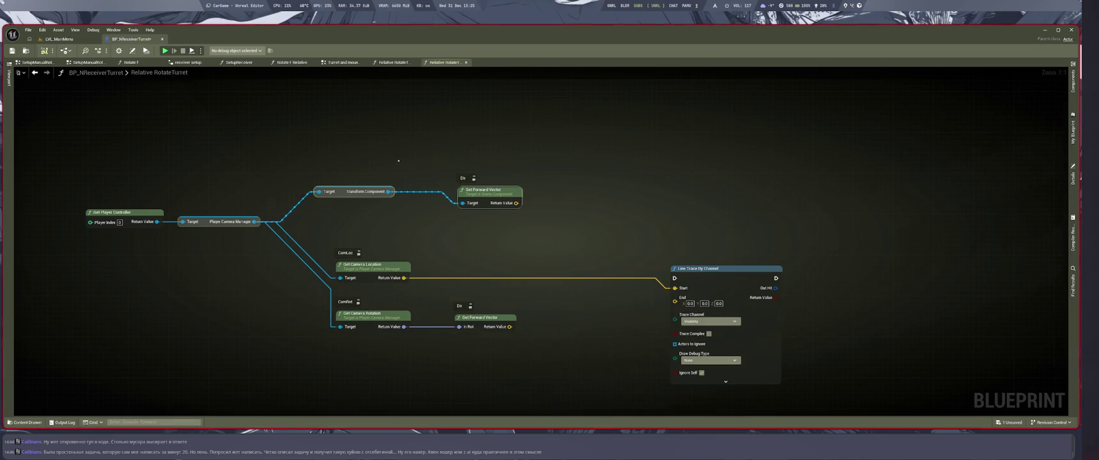
key("Delete")
mouse_move(60, 158)
left_mouse_down()
mouse_move(242, 240)
mouse_move(232, 257)
mouse_move(262, 290)
left_mouse_up()
key("XF86AudioRaiseVolume")
key("XF86AudioRaiseVolume")
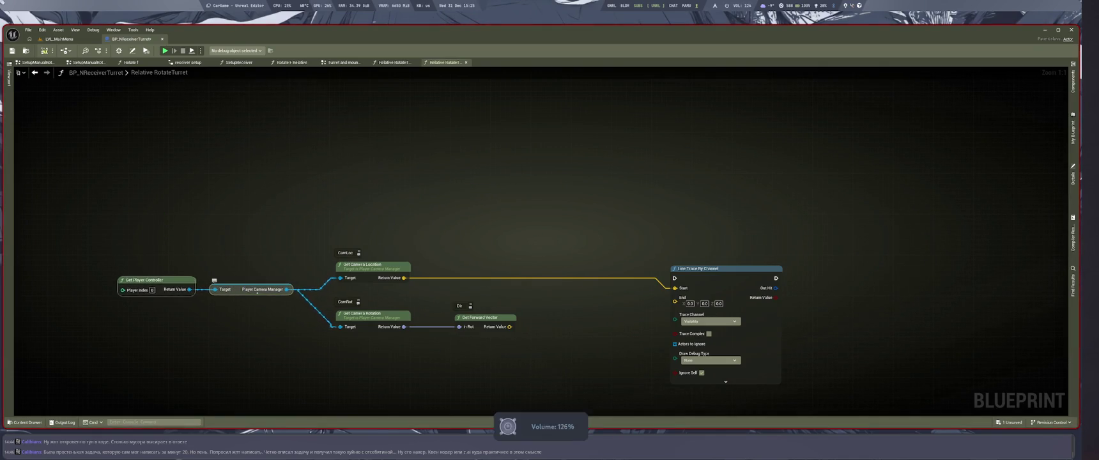
key("super+2")
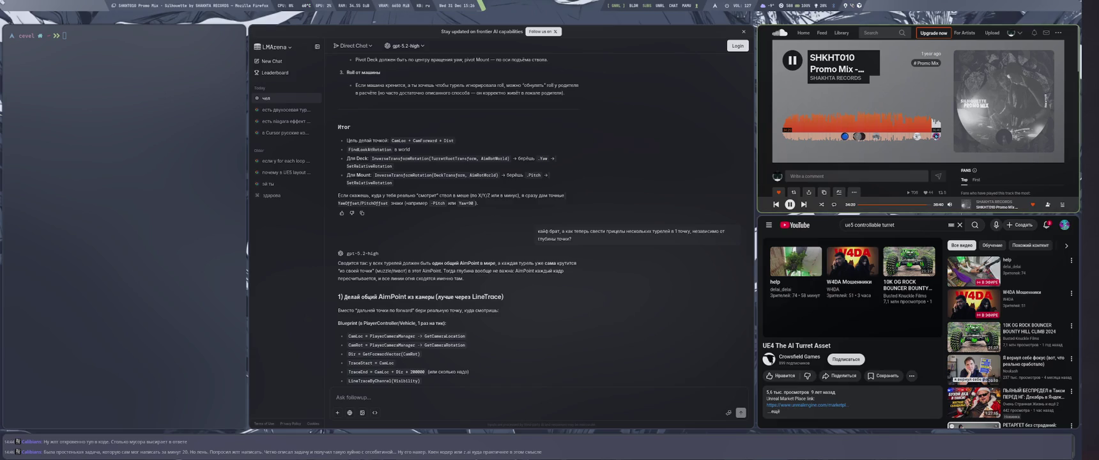
Step: Add the playing mix to the trip and for_stram playlists and follow its artist
scroll(919, 115, "down", 5)
scroll(919, 115, "up", 2)
left_click(1058, 43)
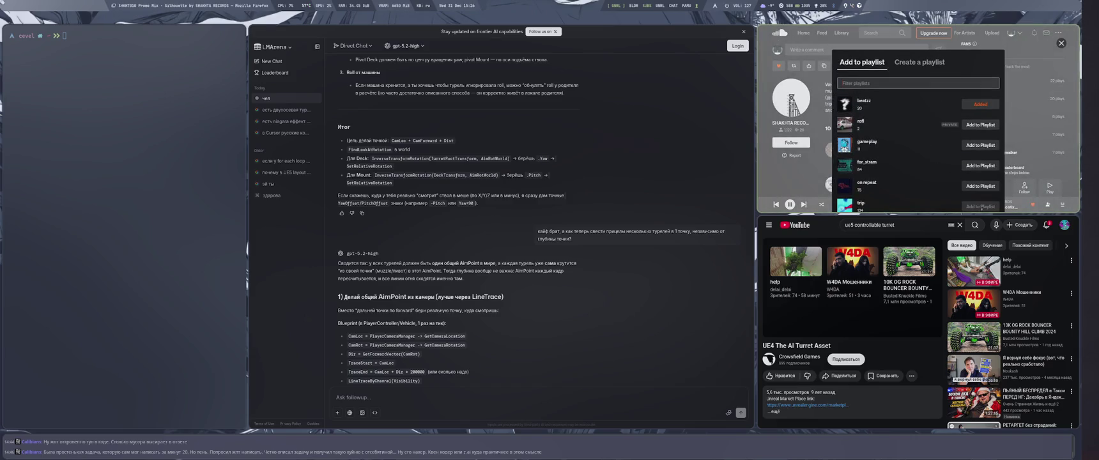
left_click(963, 205)
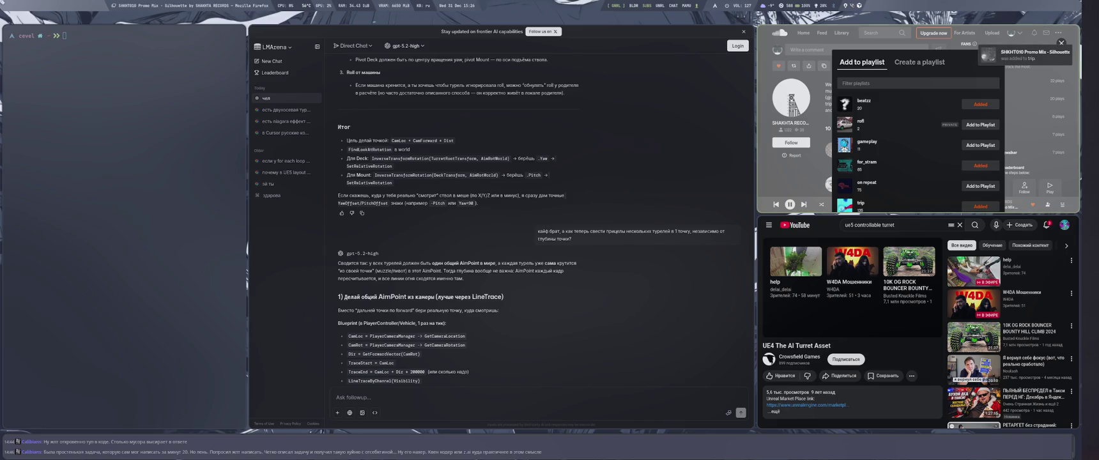
left_click(815, 167)
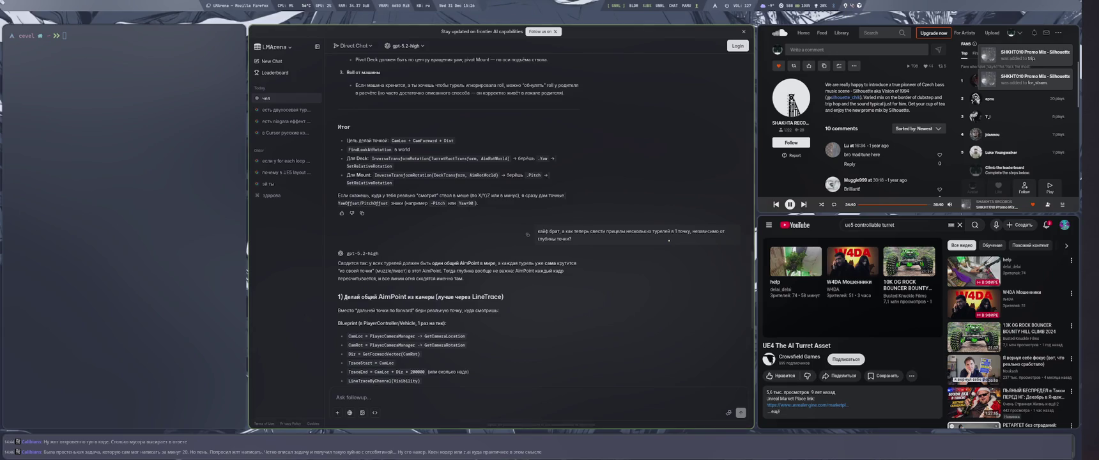
left_click(791, 142)
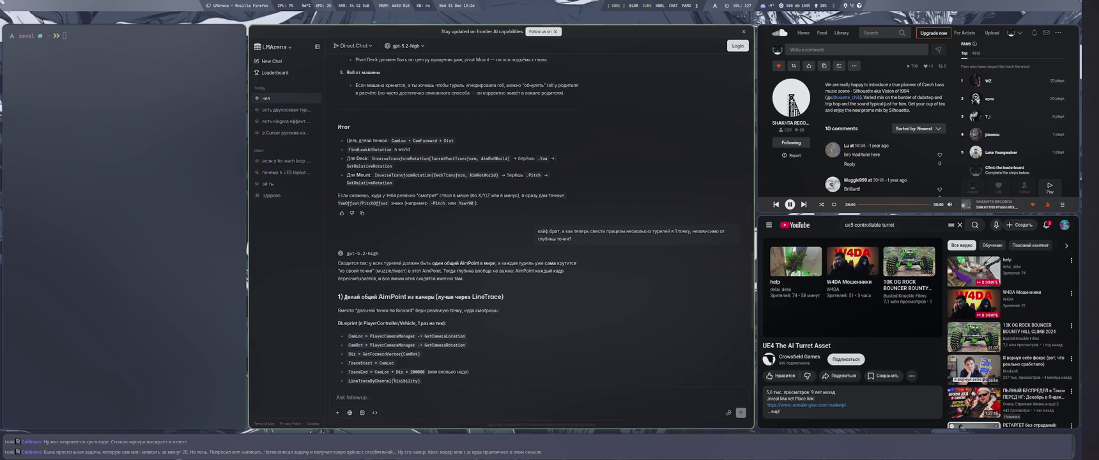
key("super+2")
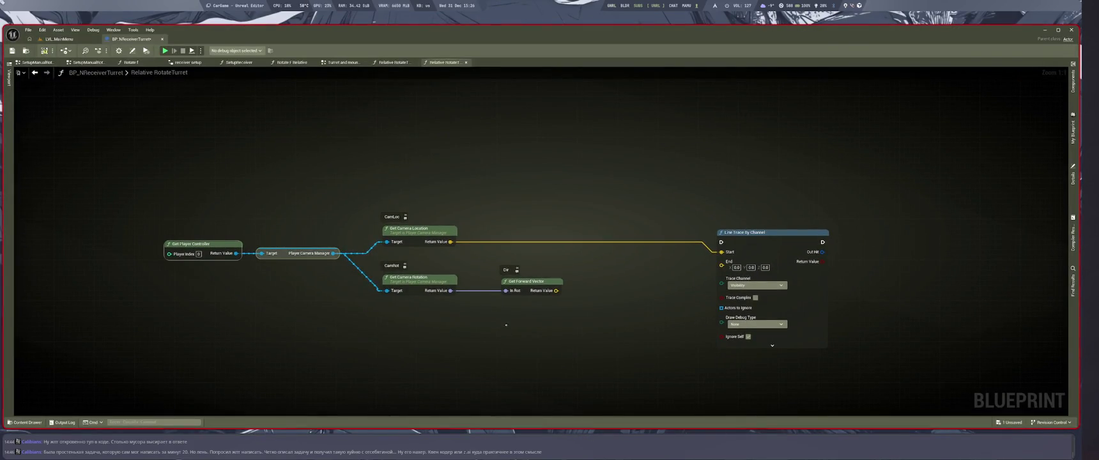
Step: Add camera location to the forward vector, then chain a float Add of 5000.0
left_click_drag(278, 254, 252, 265)
left_click(339, 350)
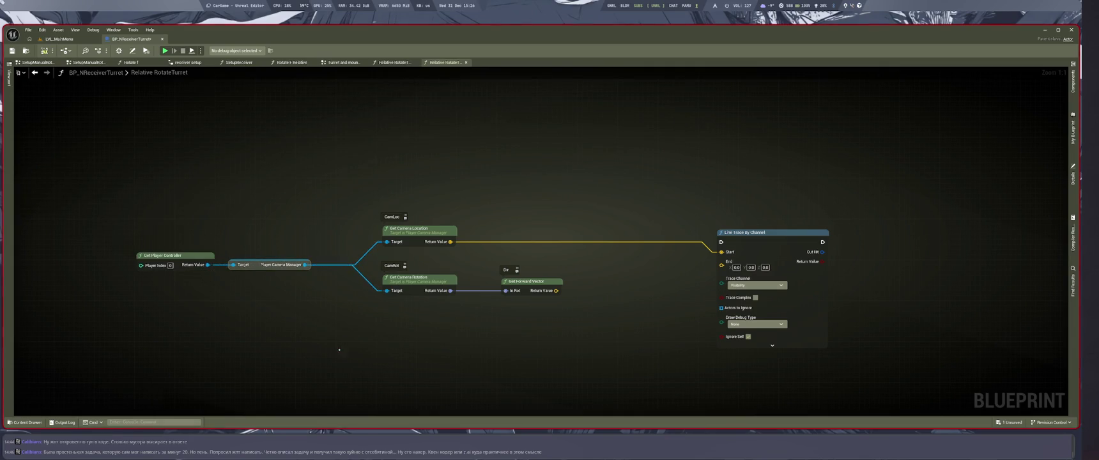
mouse_move(451, 241)
left_mouse_down()
mouse_move(576, 272)
mouse_move(583, 284)
mouse_move(624, 270)
mouse_move(652, 317)
left_mouse_up()
type("+")
key("Return")
type("+")
key("Return")
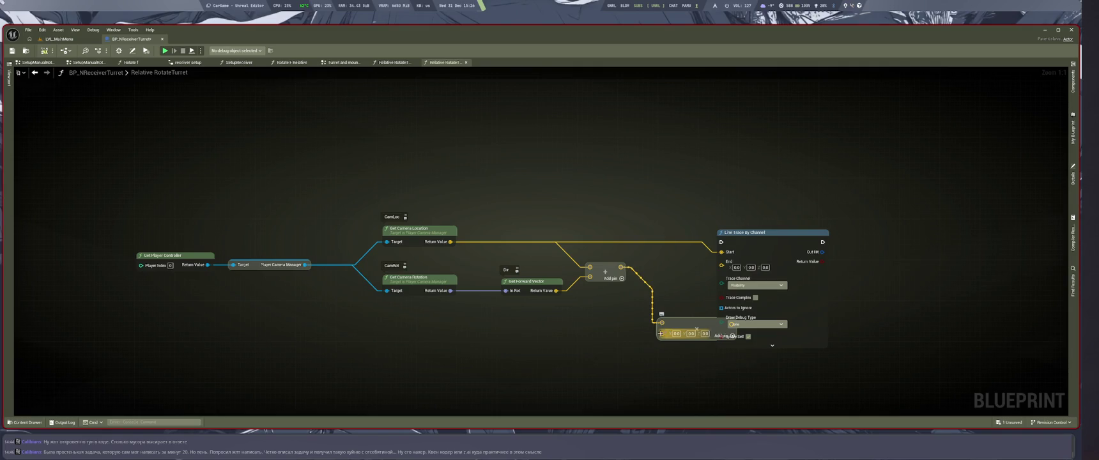
right_click(661, 333)
left_click(687, 276)
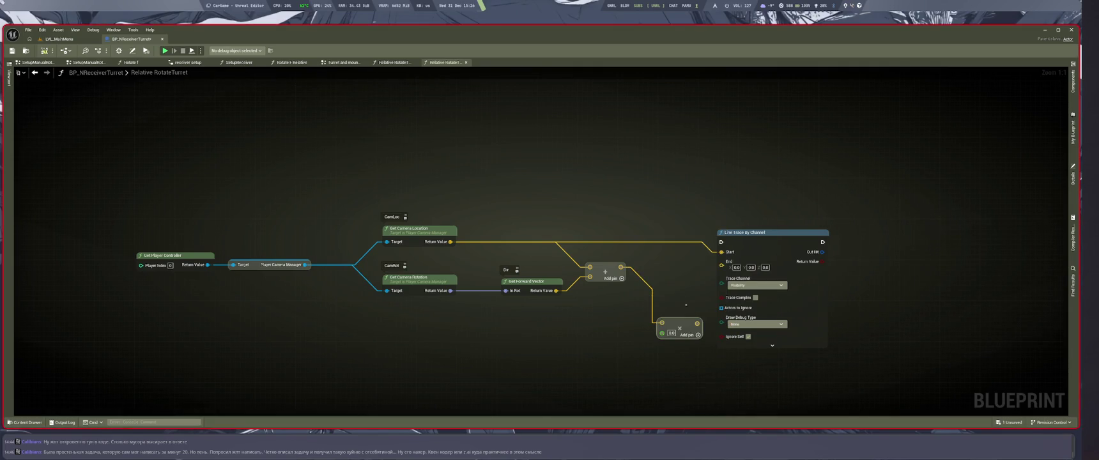
type("00")
key("Return")
Step: Wire the 5000.0 Add result into the Line Trace By Channel End and tidy the nodes
left_click_drag(767, 232, 857, 221)
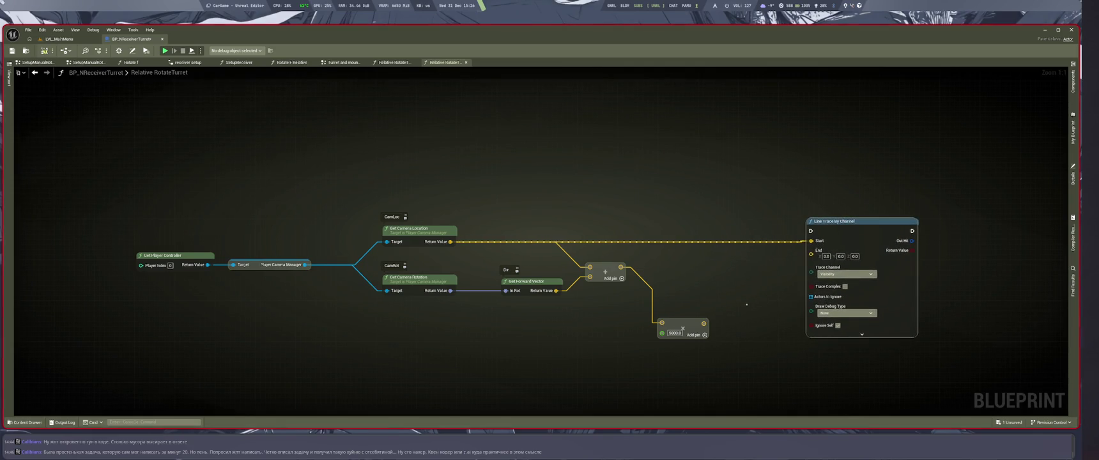
mouse_move(682, 329)
left_mouse_down()
mouse_move(711, 265)
mouse_move(811, 251)
left_mouse_up()
left_click_drag(717, 262, 686, 273)
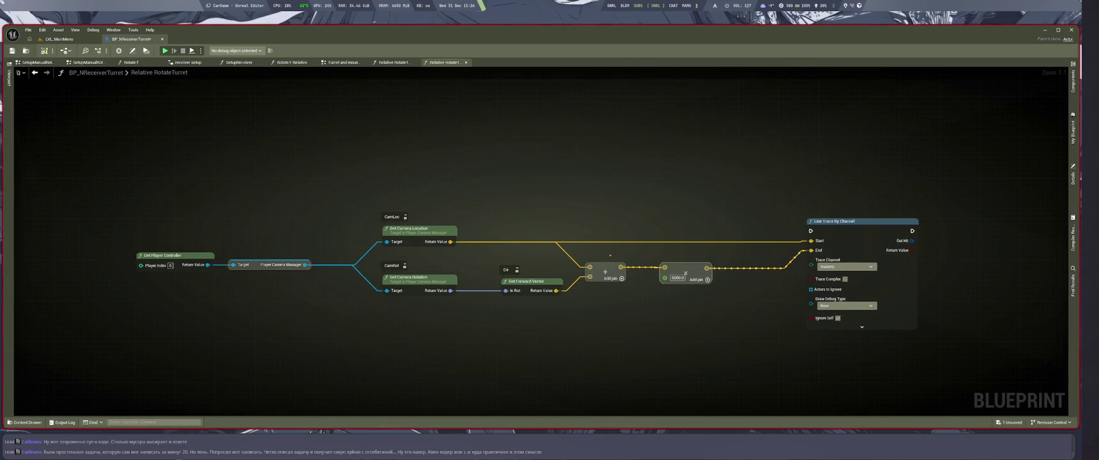
left_click(699, 328)
mouse_move(735, 185)
left_mouse_down()
mouse_move(367, 245)
mouse_move(415, 227)
left_mouse_up()
left_click_drag(857, 248, 854, 256)
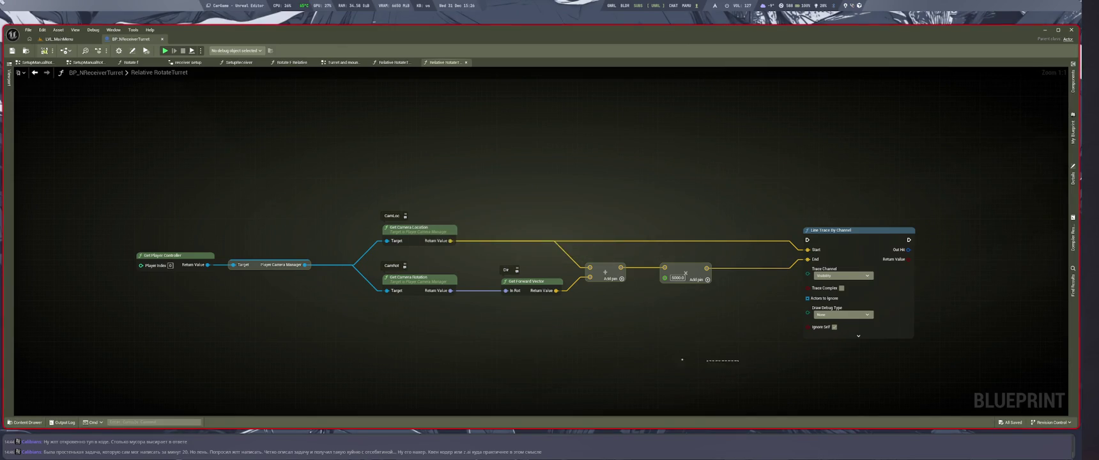
key("super+2")
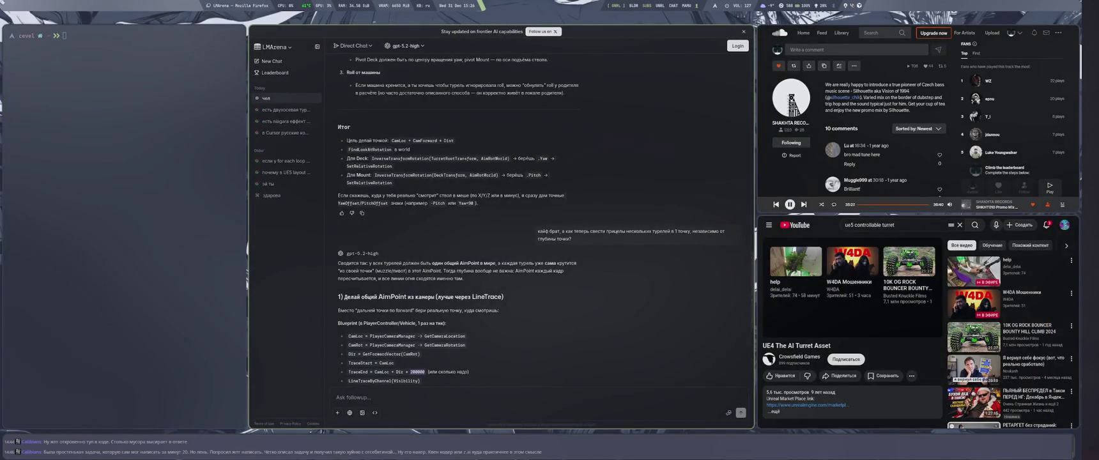
Step: Scroll the chat to the second AimPoint step, then return to Unreal and pan right of the trace
scroll(501, 224, "down", 2)
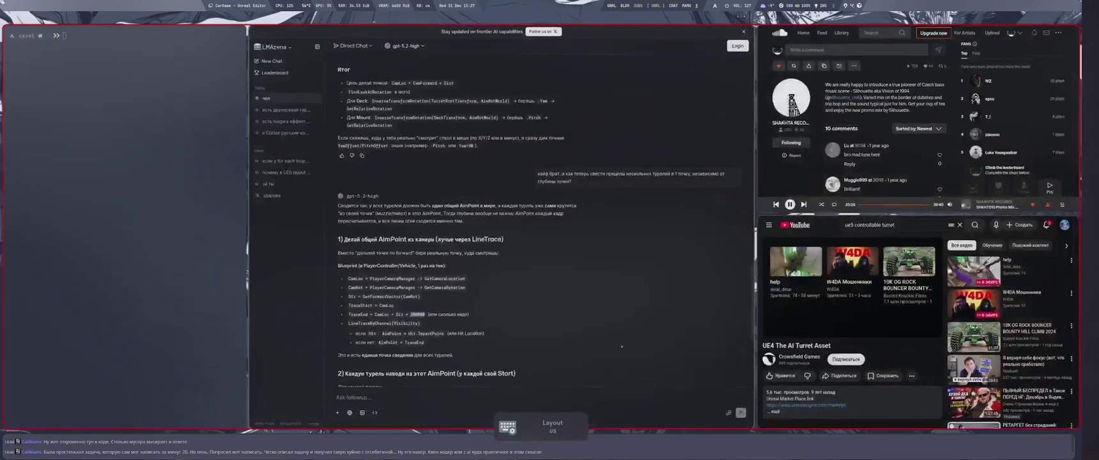
key("super+2")
left_click_drag(514, 346, 374, 344)
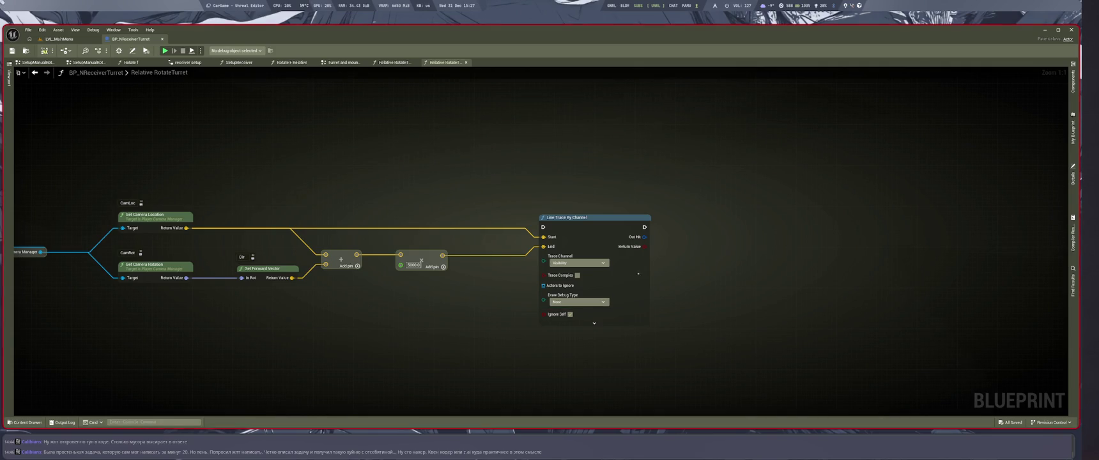
Step: Place a Select Vector node to the right of the line trace
left_click(422, 256)
key("ctrl+c")
key("ctrl+v")
left_click_drag(744, 279, 685, 250)
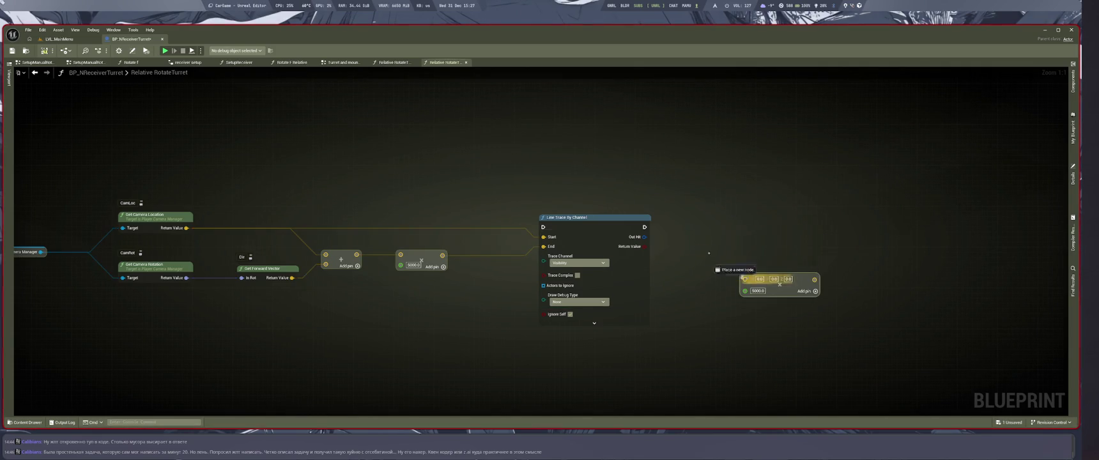
left_click_drag(745, 279, 693, 242)
type("sele")
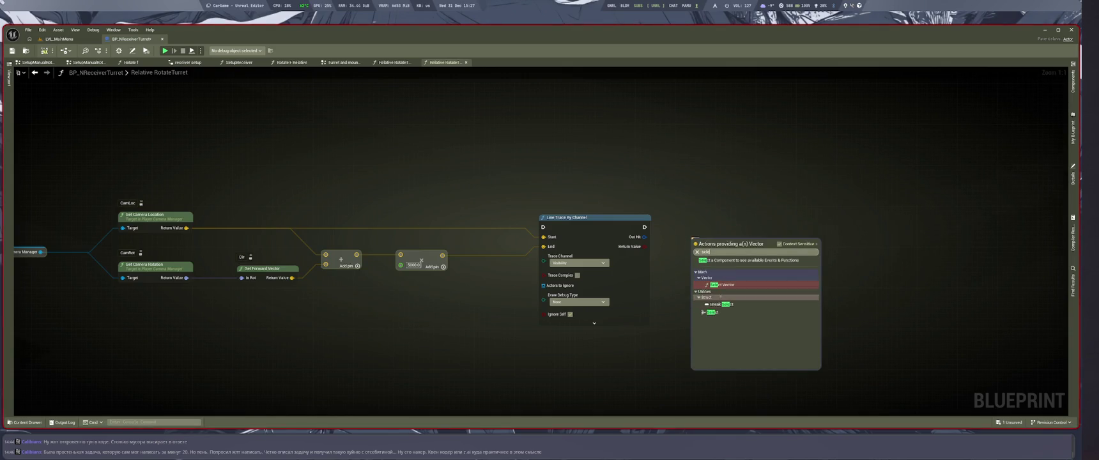
key("Return")
mouse_move(709, 242)
left_mouse_down()
mouse_move(665, 225)
mouse_move(803, 234)
mouse_move(852, 223)
left_mouse_up()
key("Delete")
Step: Break the trace's Out Hit and wire the hit Location into Select Vector A
left_click_drag(644, 237, 694, 244)
type("b")
scroll(776, 329, "down", 2)
left_click(776, 328)
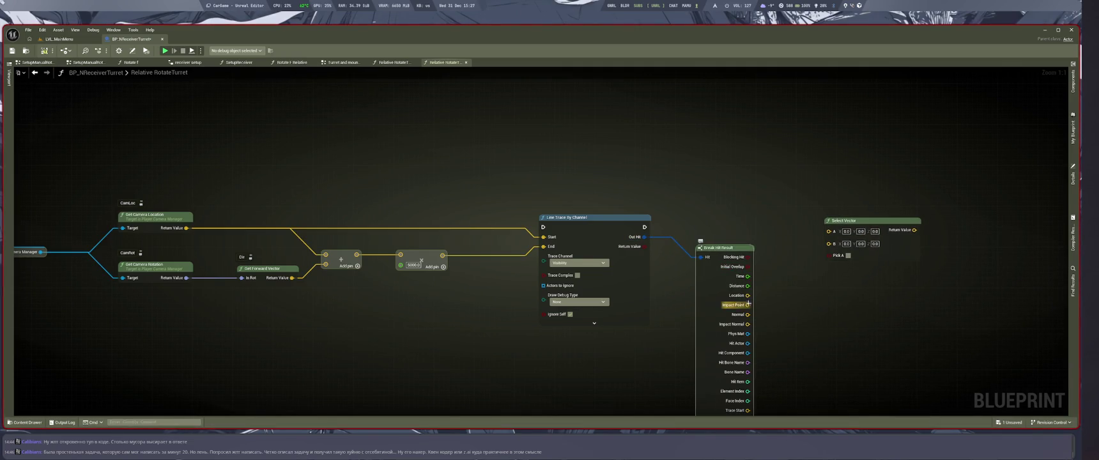
mouse_move(747, 296)
left_mouse_down()
mouse_move(828, 232)
mouse_move(792, 256)
mouse_move(828, 244)
mouse_move(829, 232)
left_mouse_up()
left_click(694, 337)
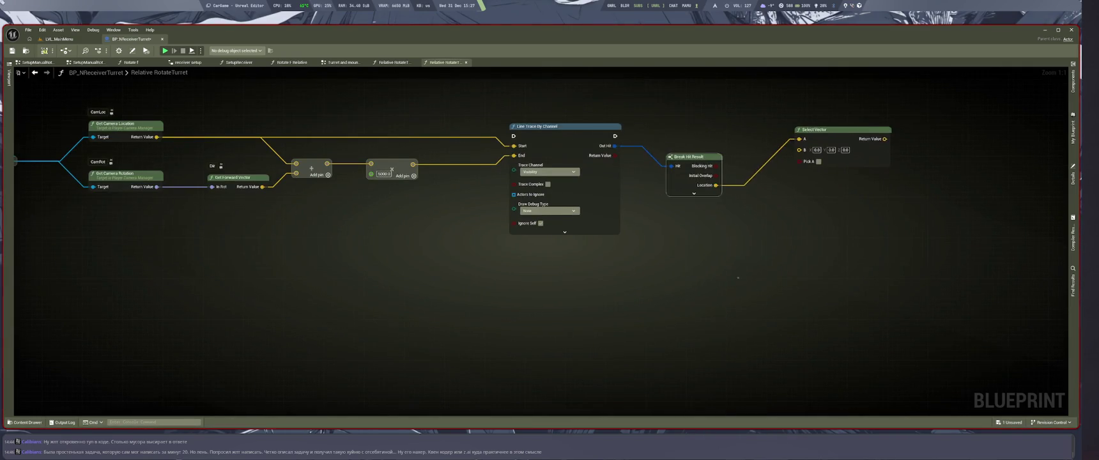
Step: Feed the 5000.0 Trace End into Select Vector B, keep hit Location on A, and tidy nodes
key("Home")
mouse_move(409, 259)
left_mouse_down()
mouse_move(786, 256)
mouse_move(796, 244)
left_mouse_up()
left_click_drag(677, 281, 683, 248)
left_click(697, 255)
left_click_drag(721, 390, 799, 234)
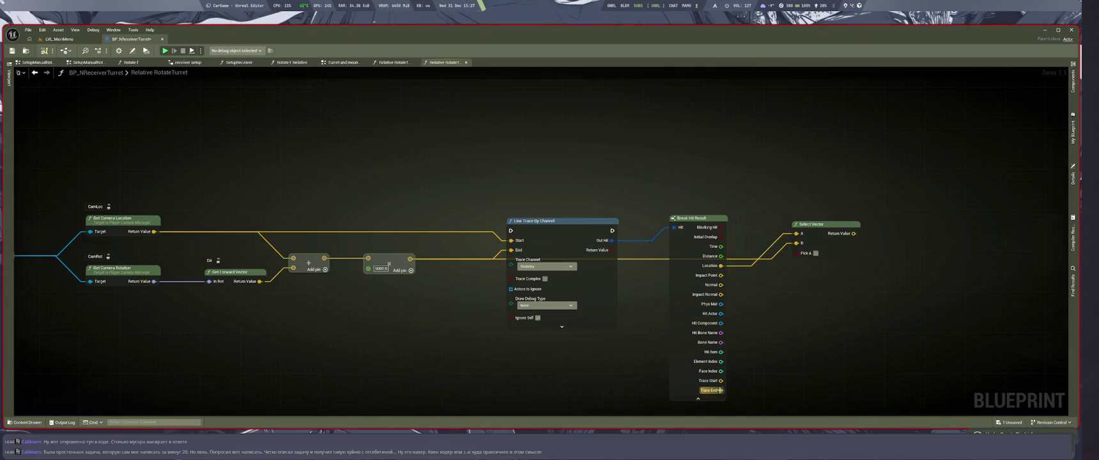
left_click_drag(721, 265, 797, 234)
left_click(698, 398)
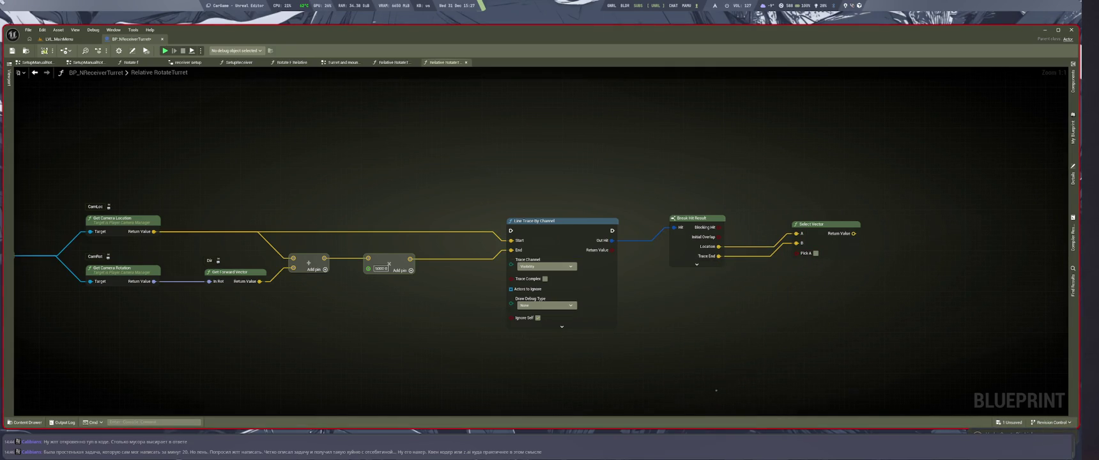
left_click_drag(703, 313, 857, 233)
left_click_drag(831, 281, 797, 285)
left_click(747, 362)
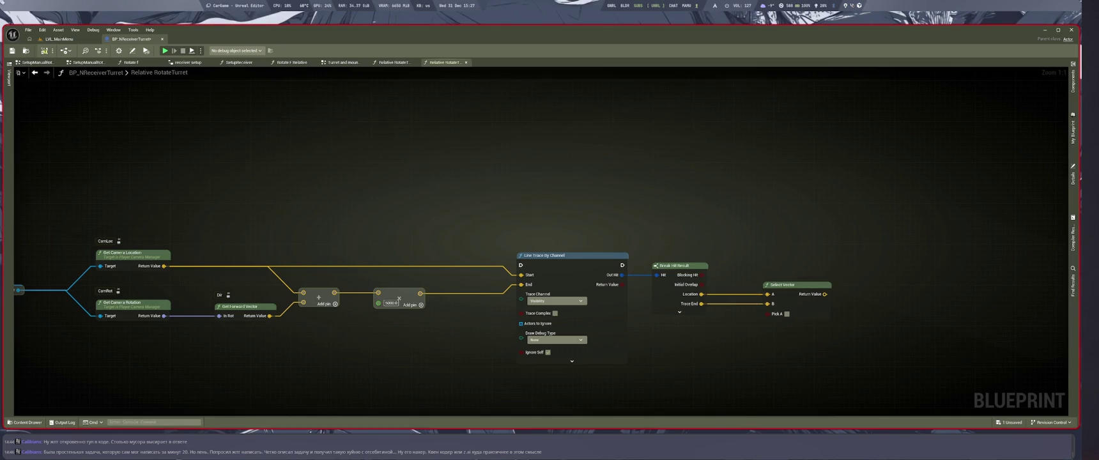
Step: Drive Pick A from the line trace's hit result and re-run Slate.EnableTooltips 1
mouse_move(701, 275)
left_mouse_down()
mouse_move(783, 313)
mouse_move(765, 324)
left_mouse_up()
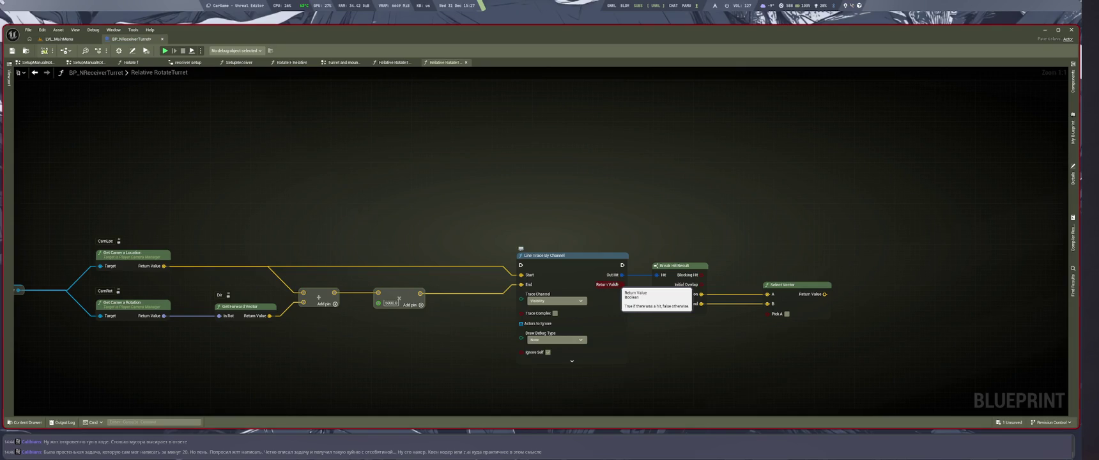
left_click_drag(622, 284, 776, 314)
key("grave")
key("Up")
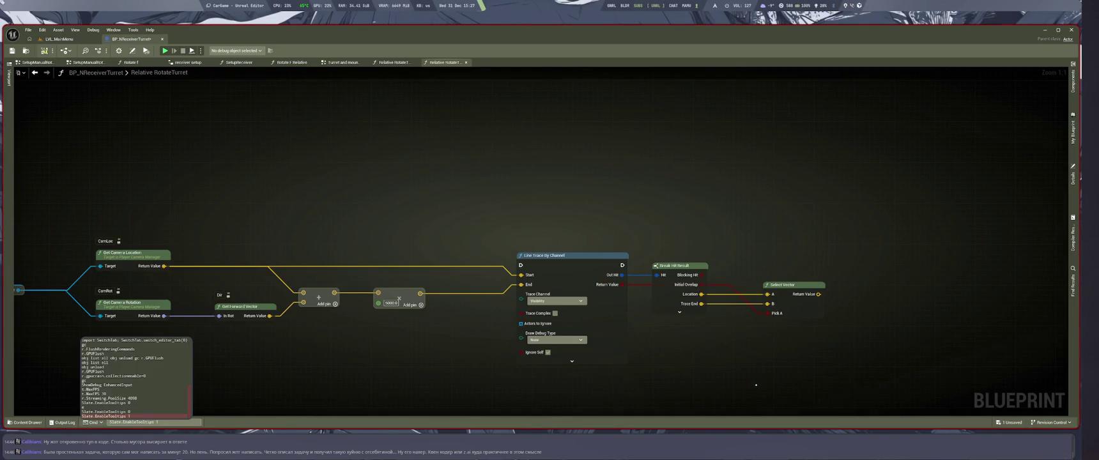
key("Return")
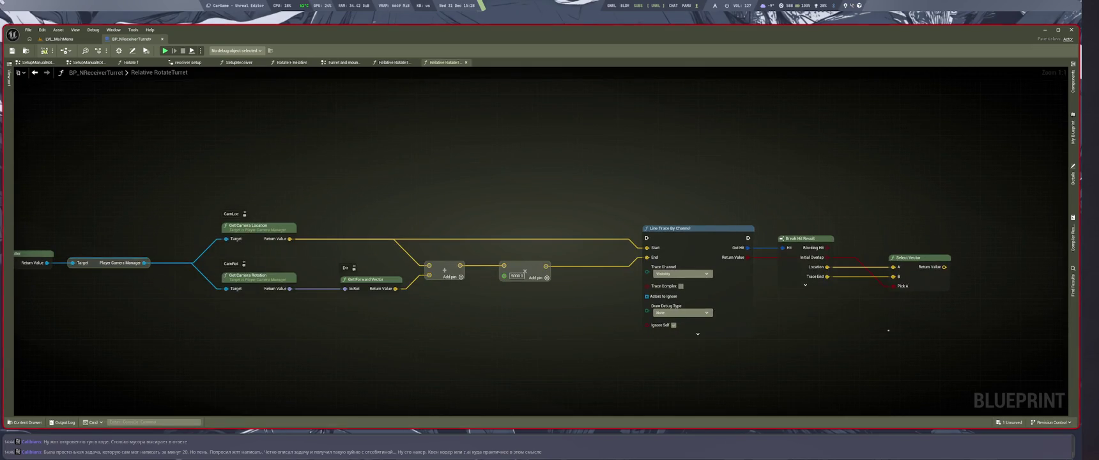
Step: Shift the main node group right and down, then save the blueprint
scroll(779, 353, "down", 3)
scroll(747, 351, "up", 1)
scroll(747, 351, "up", 2)
left_click_drag(735, 288, 694, 288)
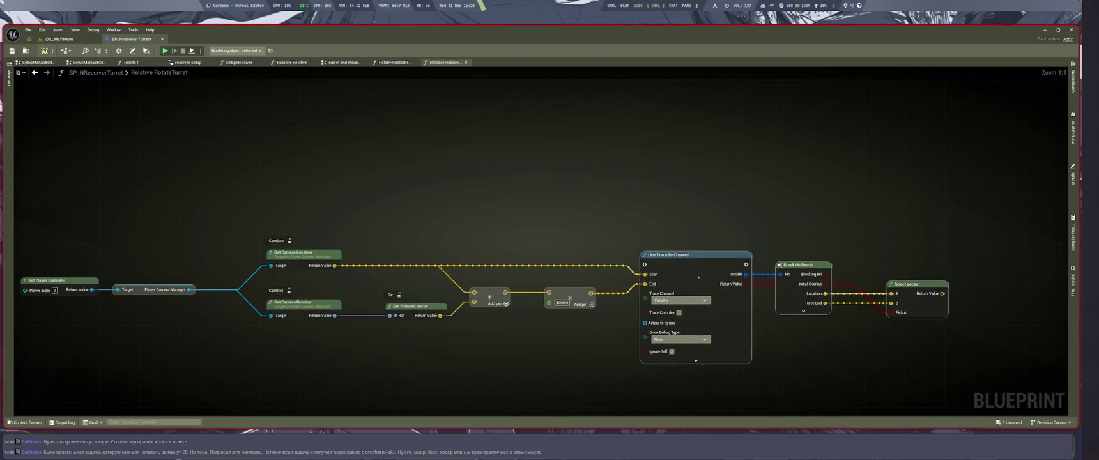
scroll(597, 252, "down", 1)
left_click_drag(136, 205, 850, 355)
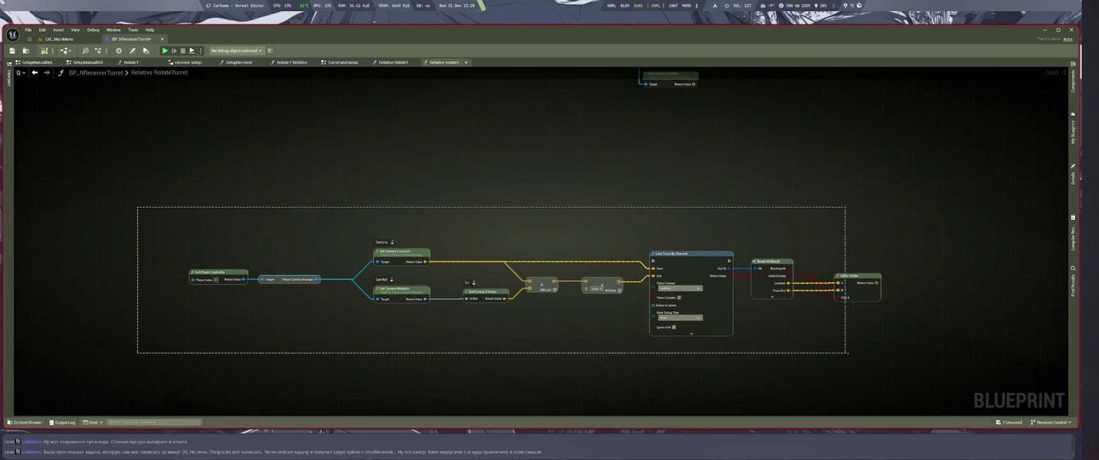
left_click_drag(730, 307, 792, 324)
key("ctrl+s")
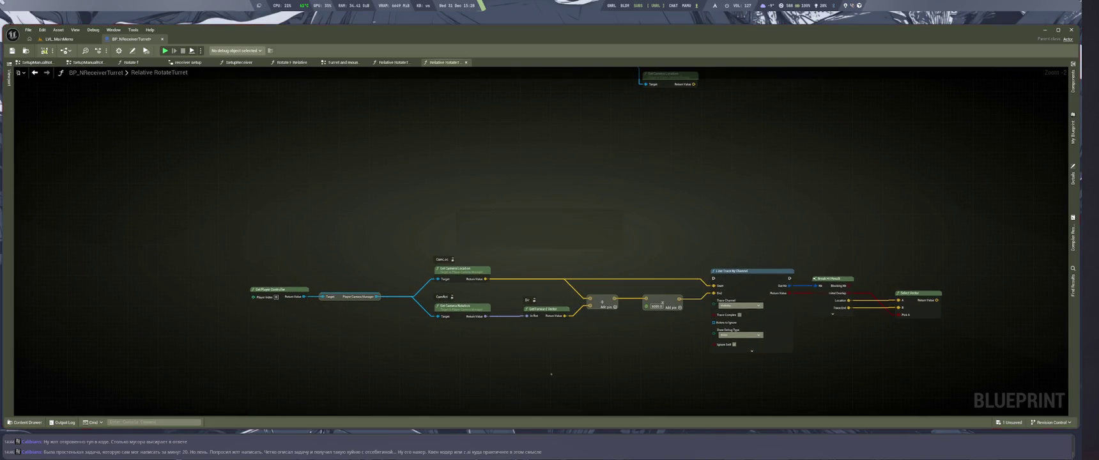
Step: Nudge the trace and result nodes up-left, then switch to the LMArena chat
left_click_drag(235, 230, 952, 360)
mouse_move(207, 241)
left_mouse_down()
mouse_move(711, 380)
mouse_move(970, 386)
left_mouse_up()
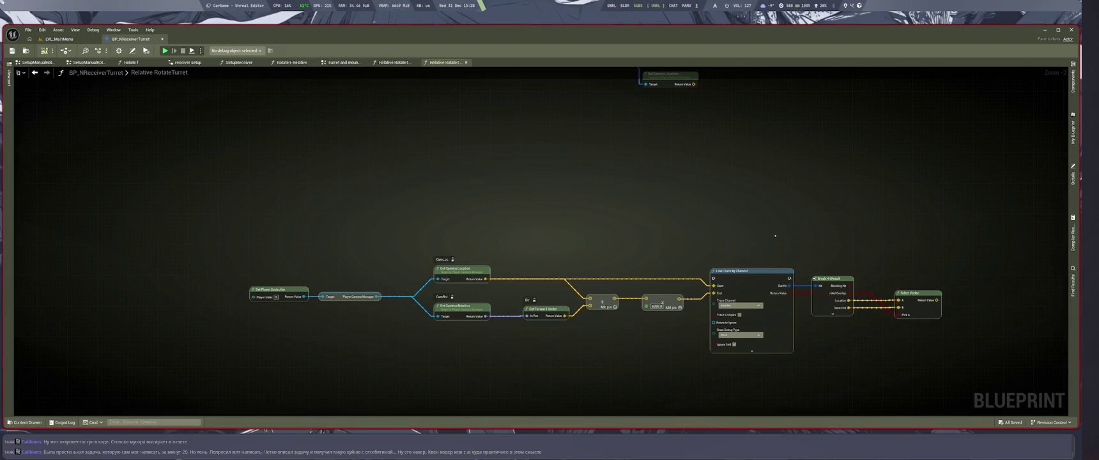
scroll(776, 235, "up", 2)
left_click_drag(705, 322, 699, 319)
left_click(889, 358)
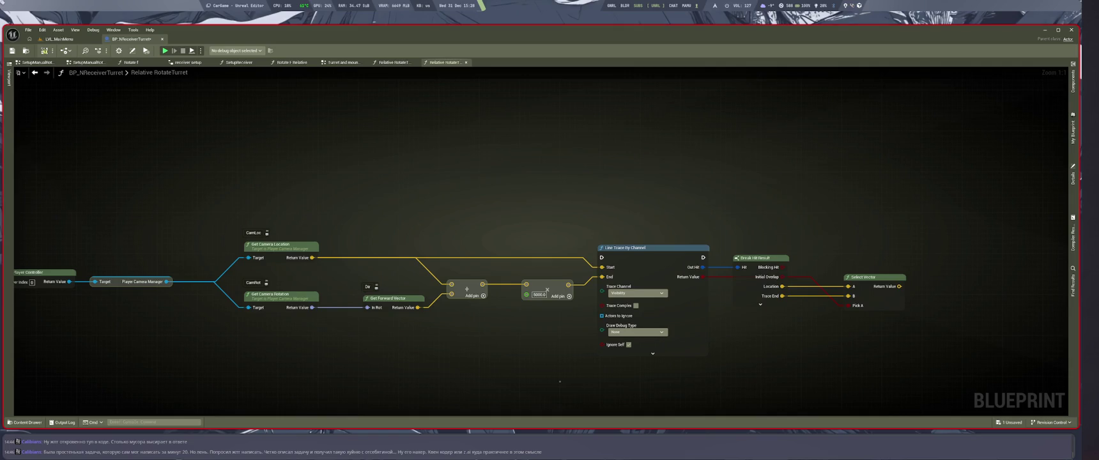
left_click_drag(664, 378, 805, 367)
key("super+1")
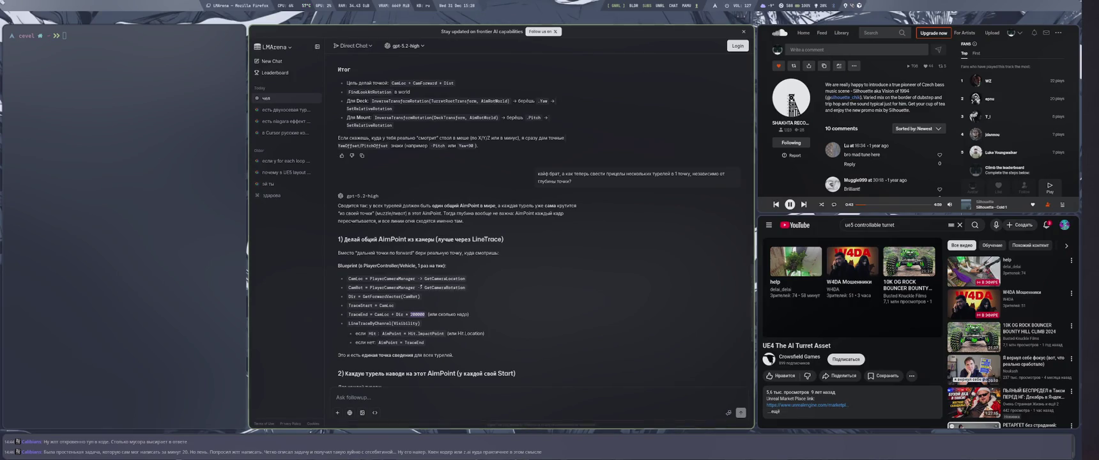
Step: Select the word MuzzleWorldLocation in the turret-aiming answer, then return to Unreal Editor
scroll(460, 309, "down", 1)
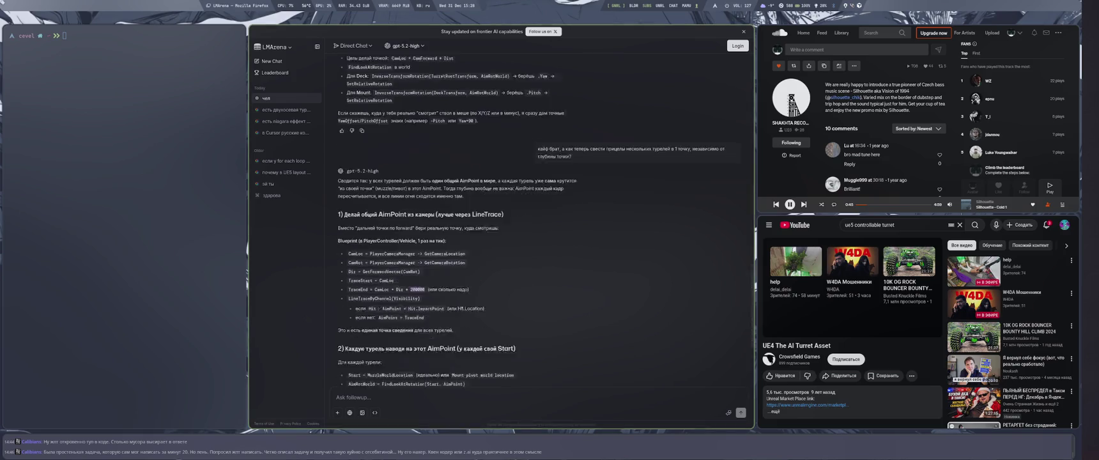
scroll(478, 302, "down", 1)
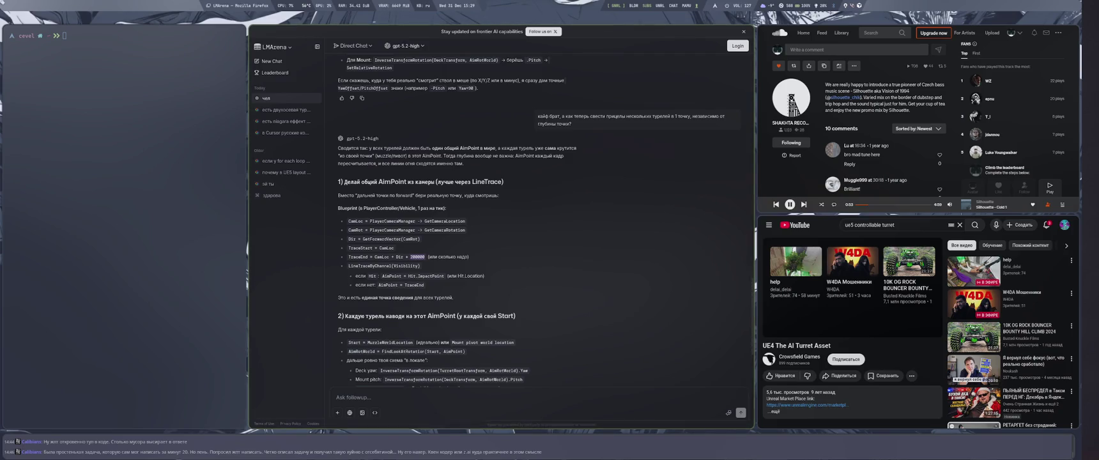
double_click(391, 343)
key("super+2")
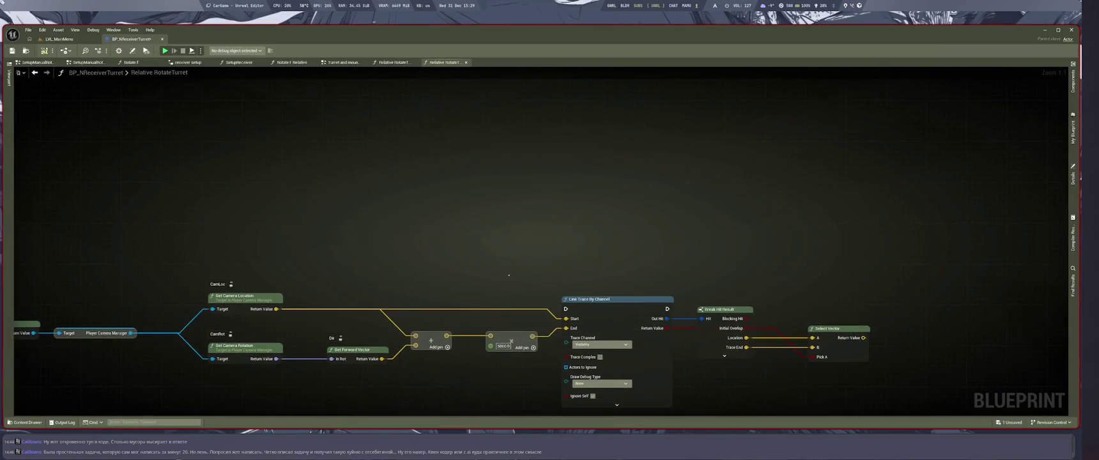
Step: Add a new comment box titled MuzzleWorldLocation above the line trace
right_click(471, 210)
left_click(449, 228)
key("c")
key("ctrl+v")
key("Return")
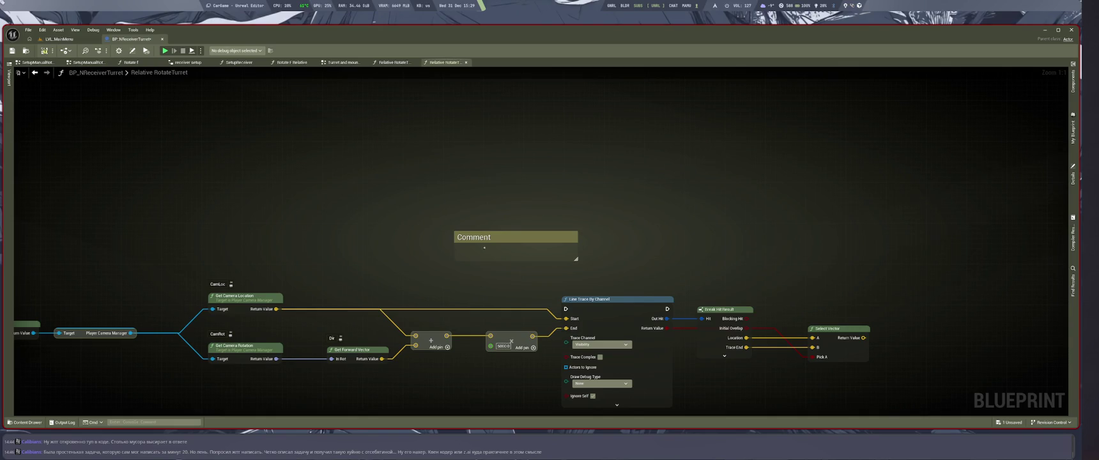
Step: Paste the per-turret aiming plan from the chat into the comment and widen it
key("super+1")
scroll(498, 255, "down", 1)
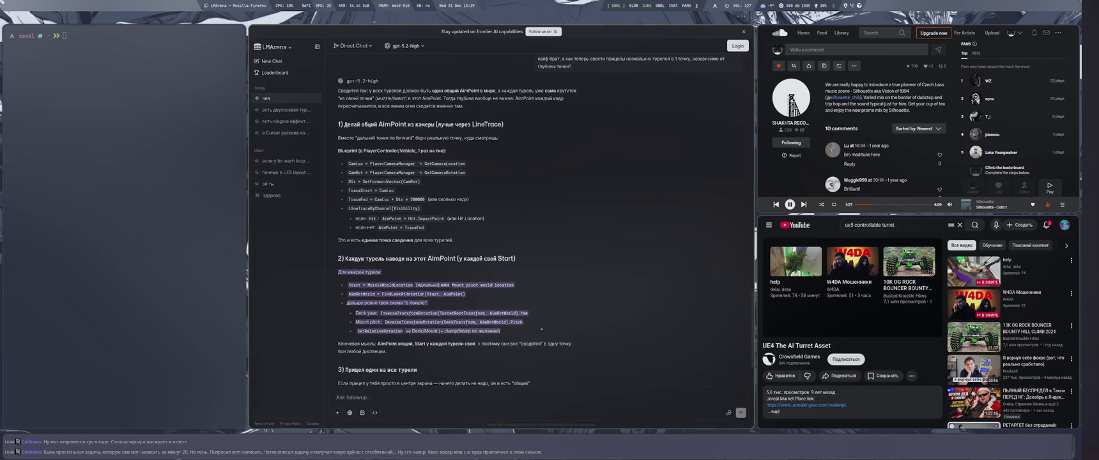
key("super+4")
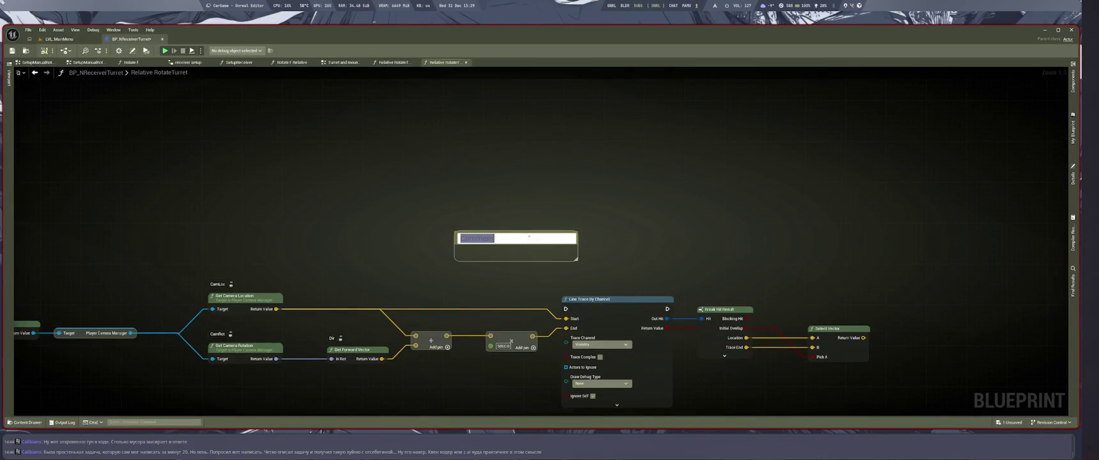
key("ctrl+v")
left_click(669, 264)
mouse_move(655, 131)
left_mouse_down()
mouse_move(778, 153)
mouse_move(724, 171)
mouse_move(718, 218)
left_mouse_up()
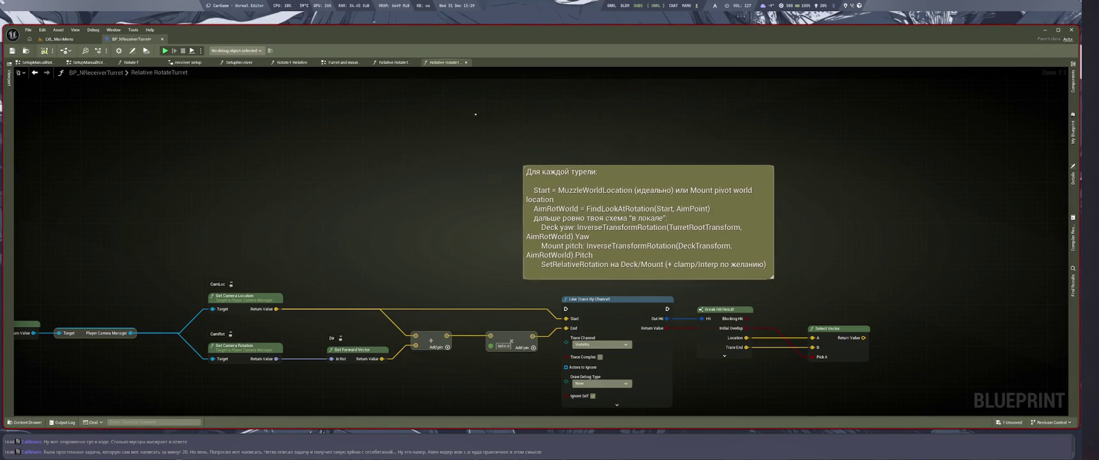
left_click_drag(446, 147, 485, 184)
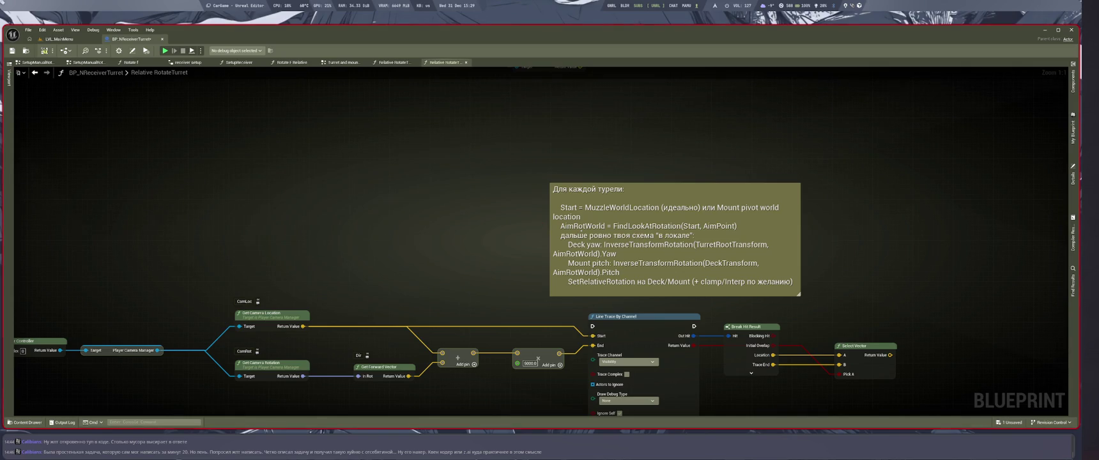
Step: Cut the comment text from 'дальше ровно' onward, fit the box, and save
double_click(675, 240)
mouse_move(564, 235)
left_mouse_down()
mouse_move(703, 247)
mouse_move(557, 288)
left_mouse_up()
key("BackSpace")
left_click(829, 293)
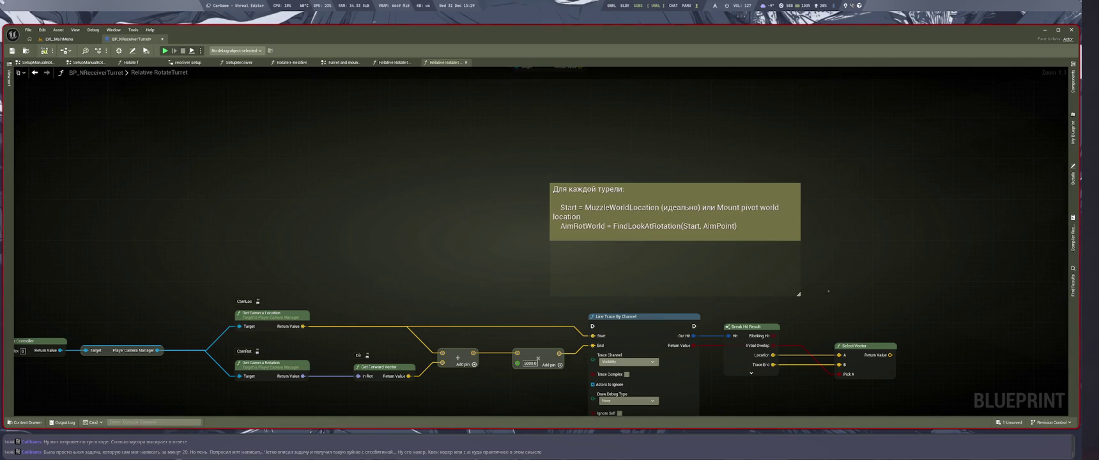
left_click_drag(799, 294, 805, 239)
left_click_drag(639, 190, 612, 248)
scroll(741, 198, "down", 3)
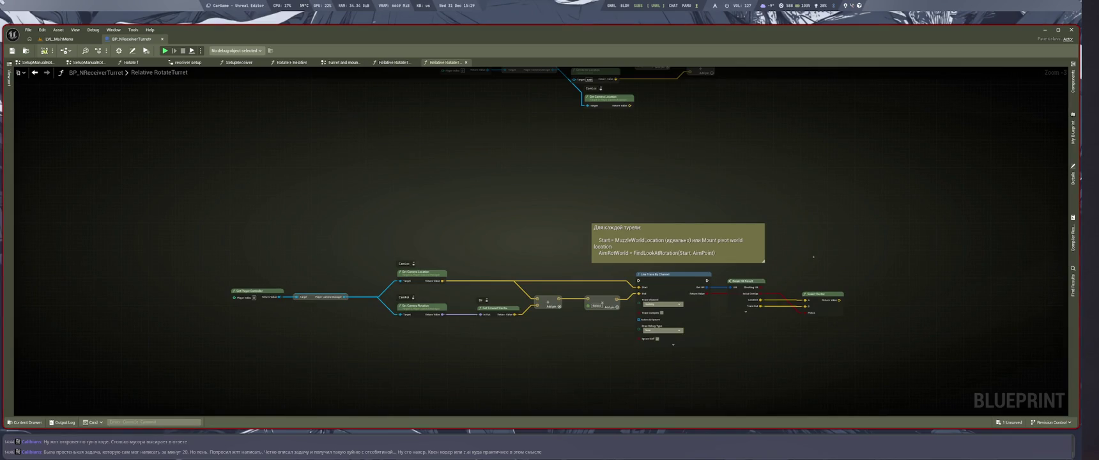
scroll(728, 353, "up", 3)
key("ctrl+s")
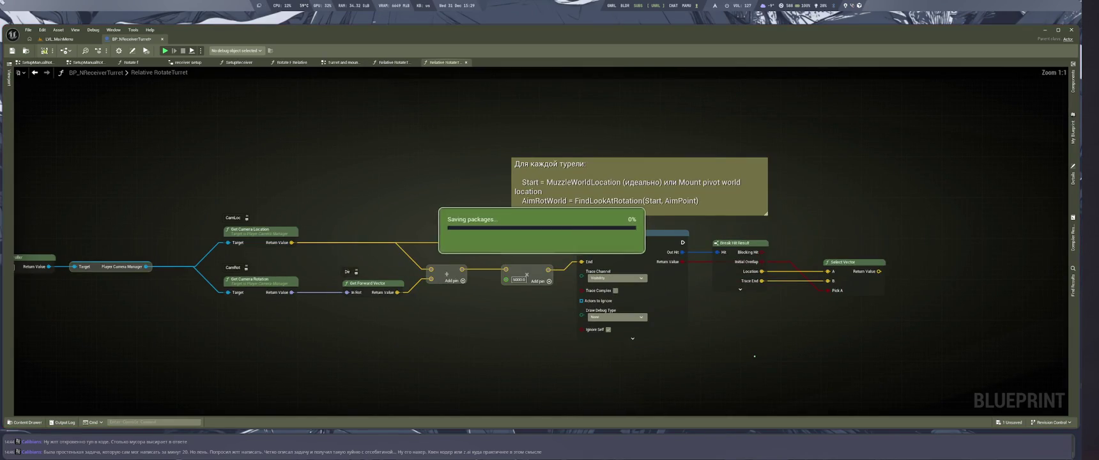
Step: Copy the 'Ключевая мысль' paragraph from the chat and move the first comment left
key("super+1")
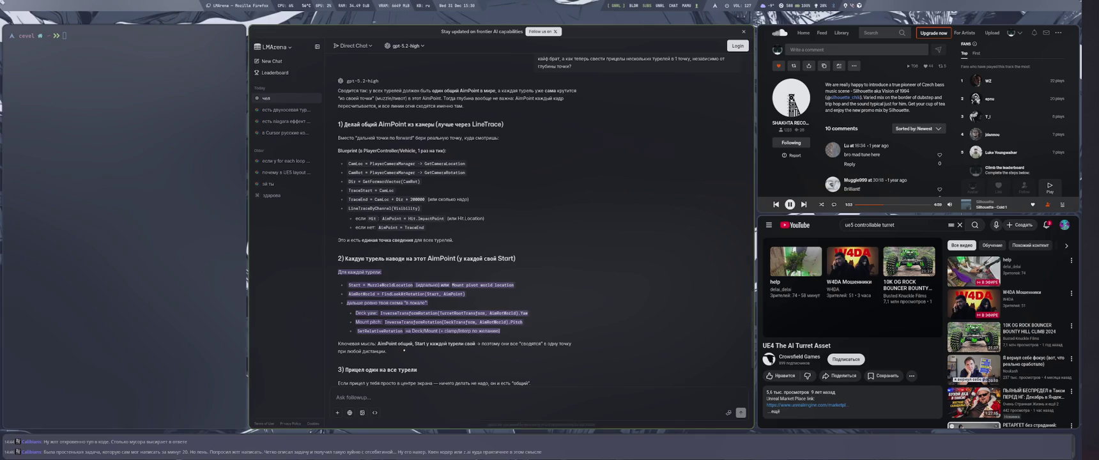
triple_click(430, 343)
key("ctrl+c")
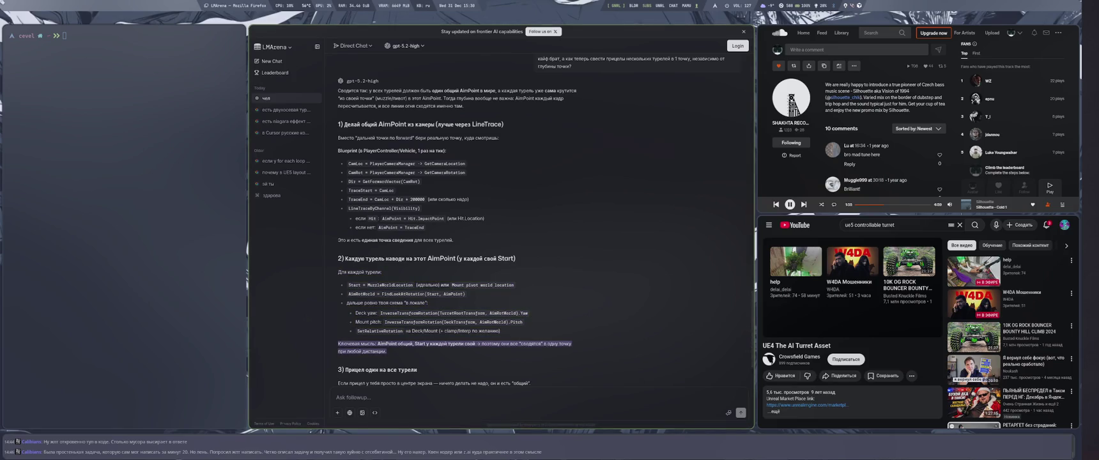
key("super+4")
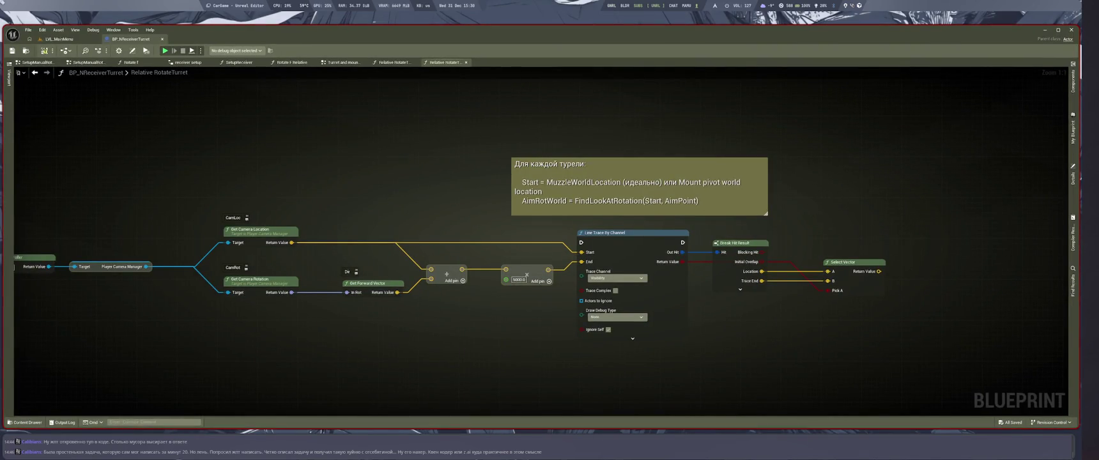
mouse_move(576, 165)
left_mouse_down()
mouse_move(529, 191)
mouse_move(432, 172)
mouse_move(376, 184)
left_mouse_up()
Step: Create a second comment holding the 'Ключевая мысль' shared-AimPoint note and save
key("c")
key("ctrl+v")
key("Return")
key("ctrl+s")
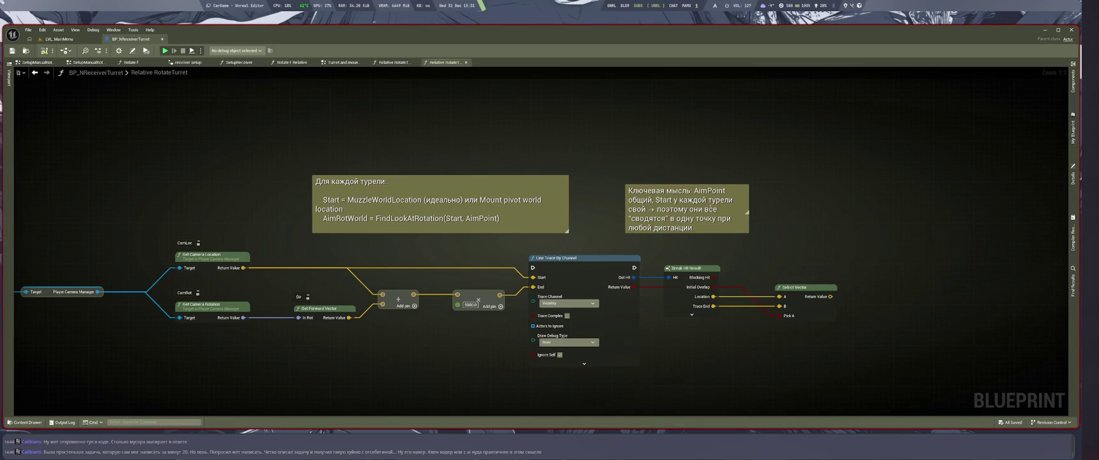
Step: Make the key-idea comment wider and shorter, save, and go to the LMArena chat
mouse_move(744, 234)
left_mouse_down()
mouse_move(863, 215)
mouse_move(784, 200)
left_mouse_up()
key("ctrl+s")
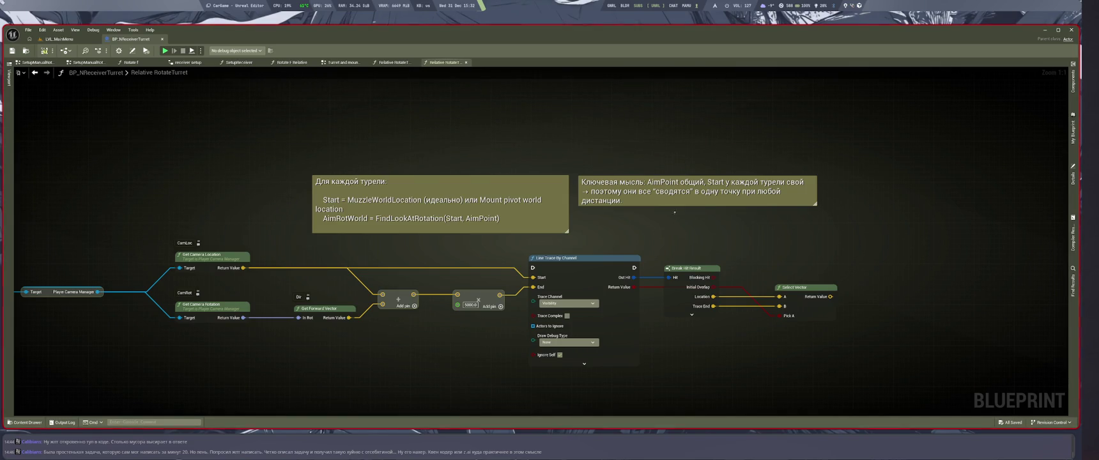
key("ctrl+a")
left_click(766, 244)
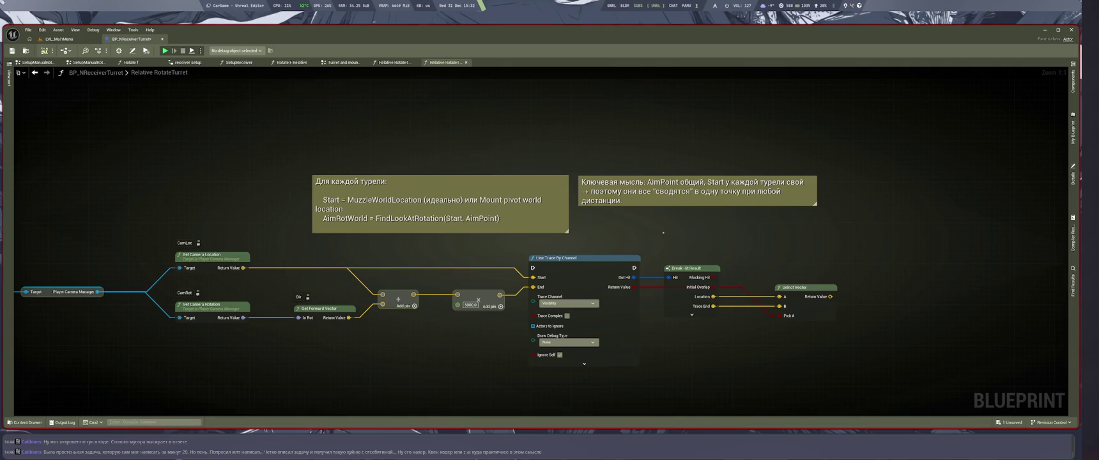
key("super+1")
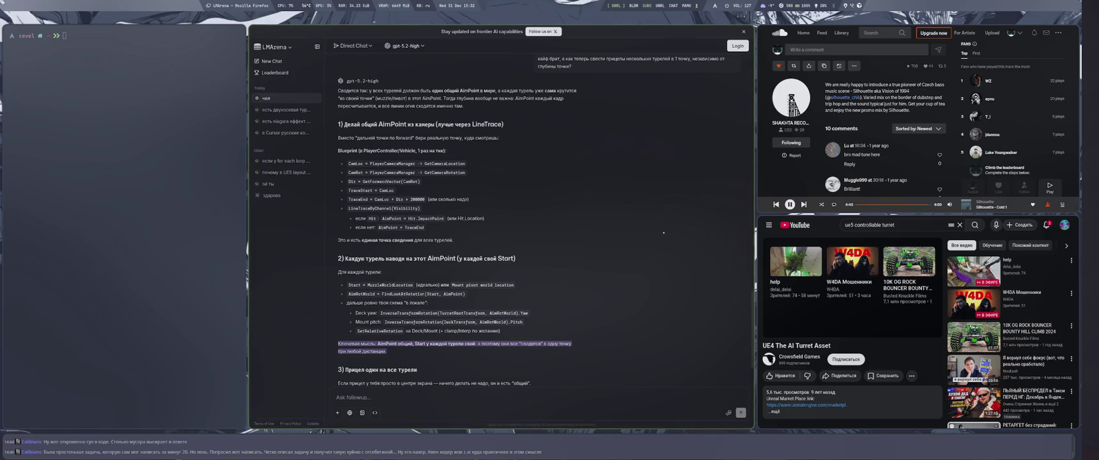
Step: Switch from Firefox to the Unreal Editor workspace with the Super+4 hotkey
key("super+4")
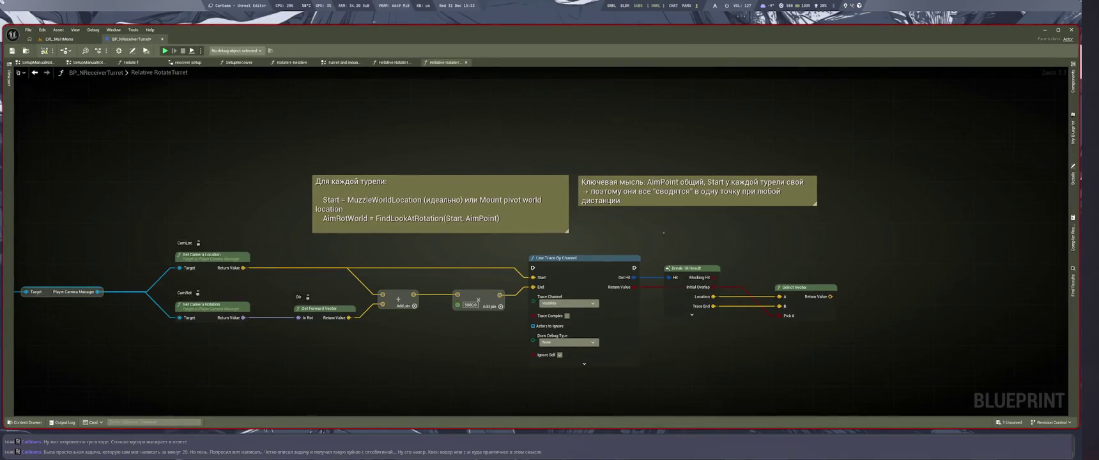
Step: Centre the camera trace nodes in view, then switch back to the LMArena chat
mouse_move(664, 233)
left_mouse_down()
mouse_move(467, 234)
mouse_move(368, 356)
left_mouse_up()
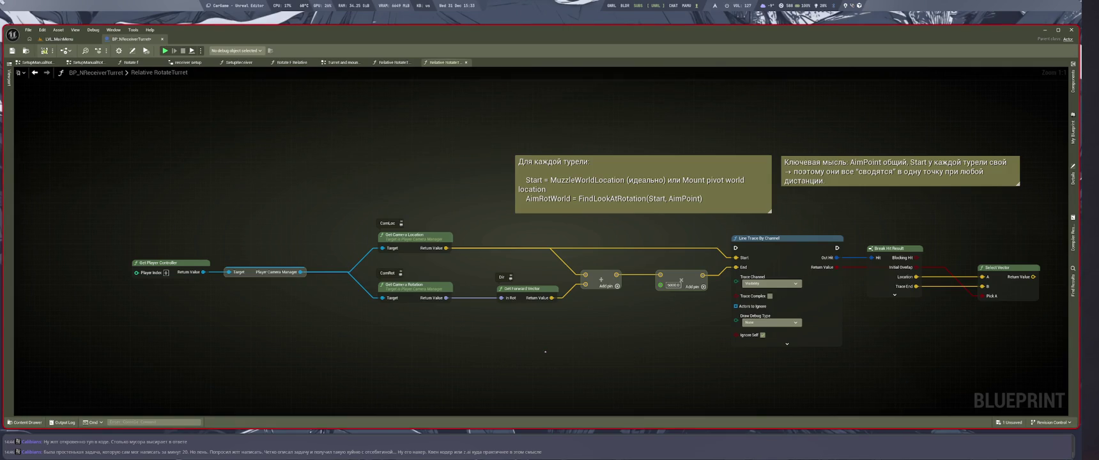
key("super+2")
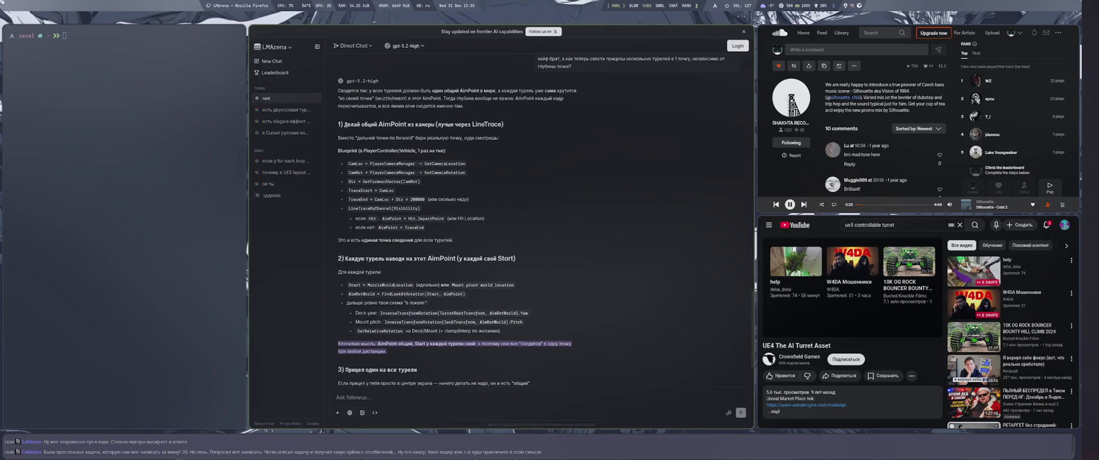
double_click(360, 190)
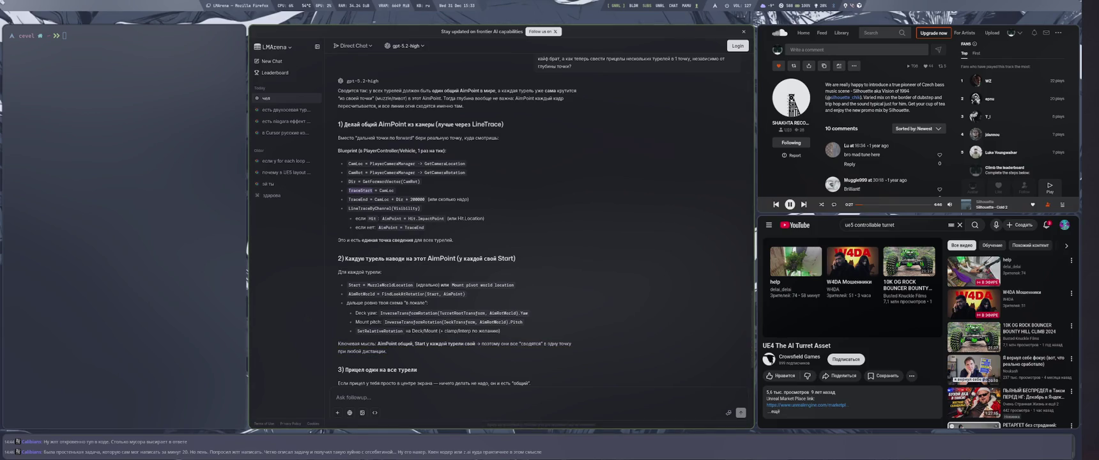
scroll(364, 194, "down", 3)
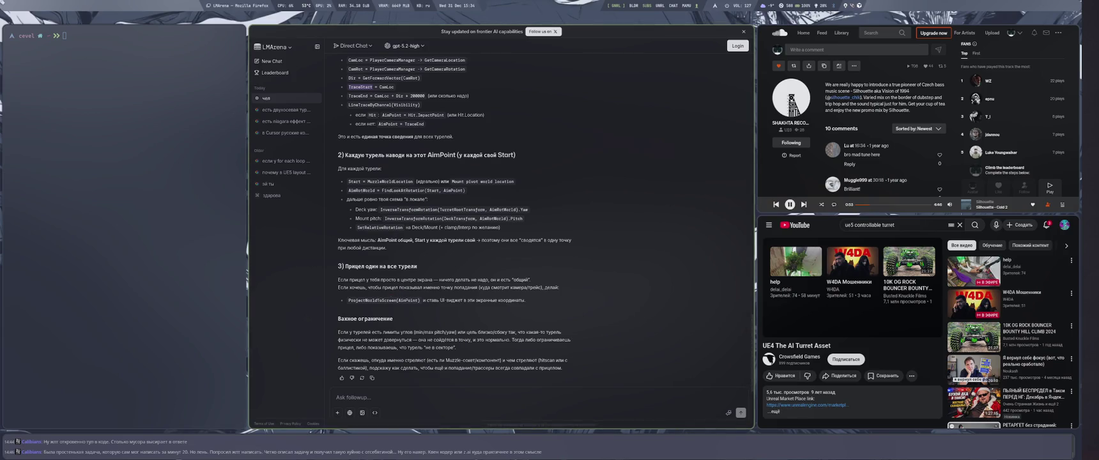
Step: Place a ProjectWorldToScreen node under the camera line-trace nodes, then go back to Firefox
key("super+2")
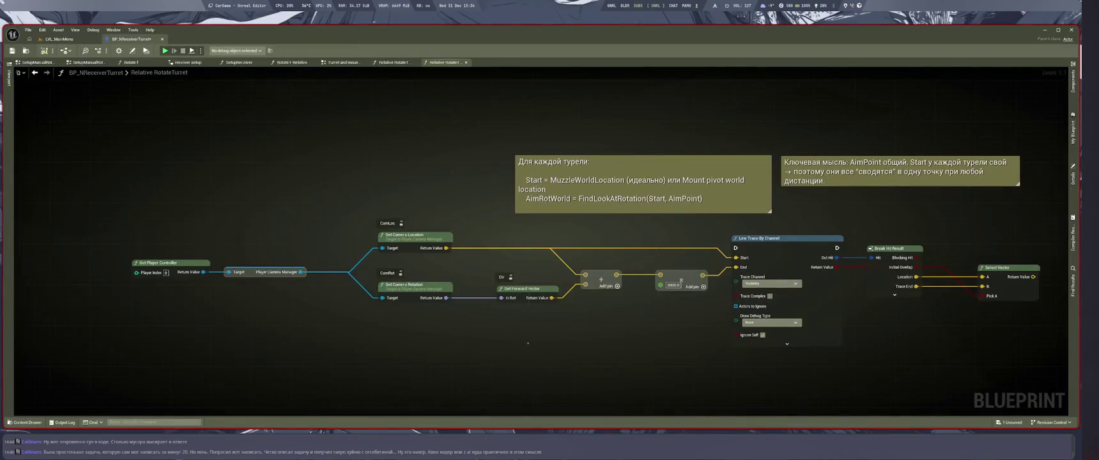
right_click(530, 216)
type("ProjectWorldToScreen")
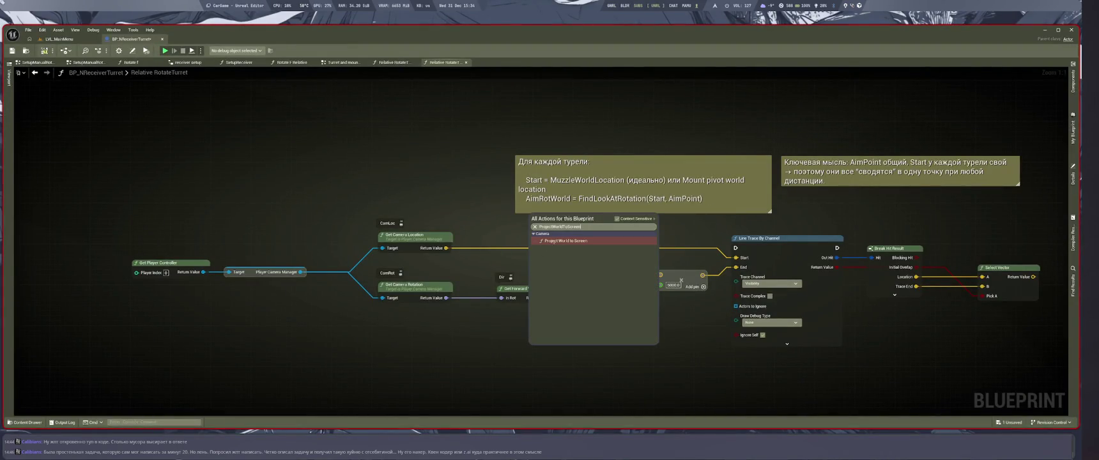
left_click(553, 241)
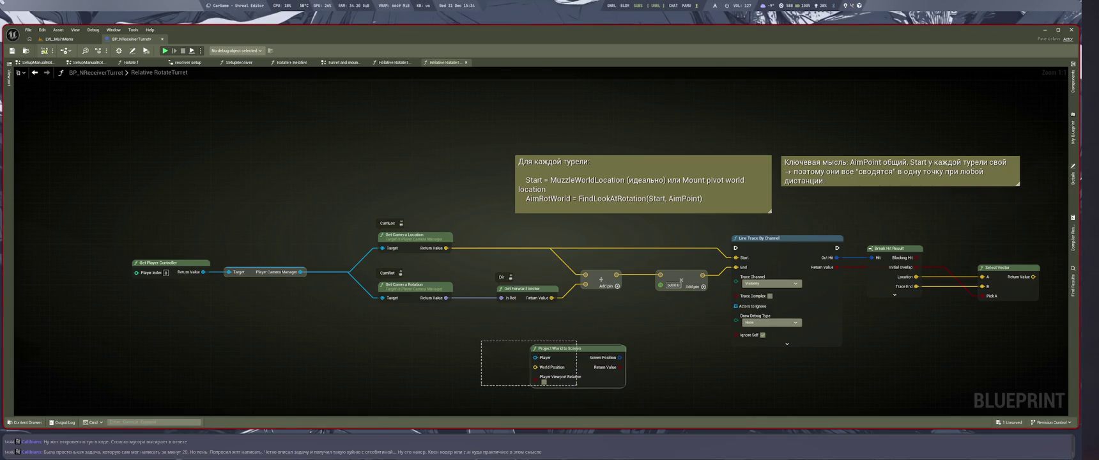
mouse_move(492, 345)
left_mouse_down()
mouse_move(469, 300)
mouse_move(528, 306)
mouse_move(519, 325)
left_mouse_up()
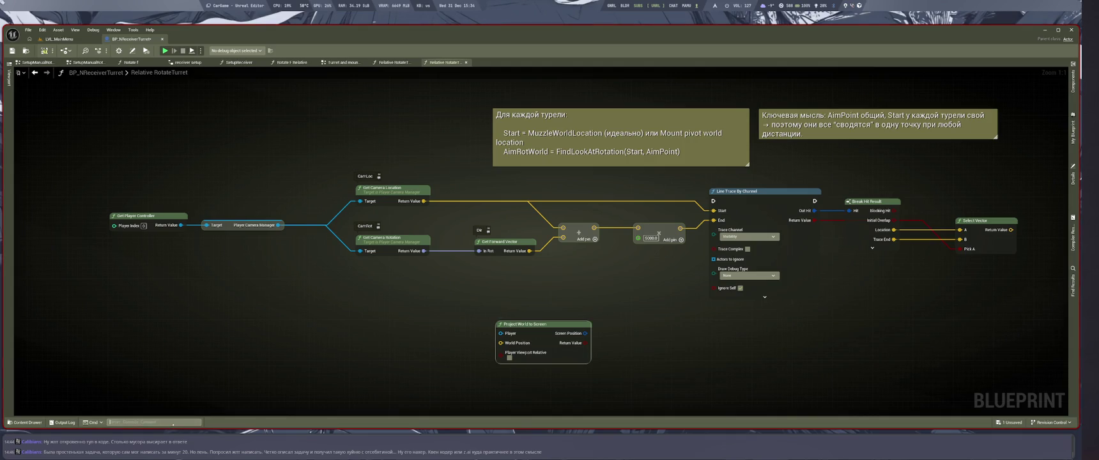
key("super+1")
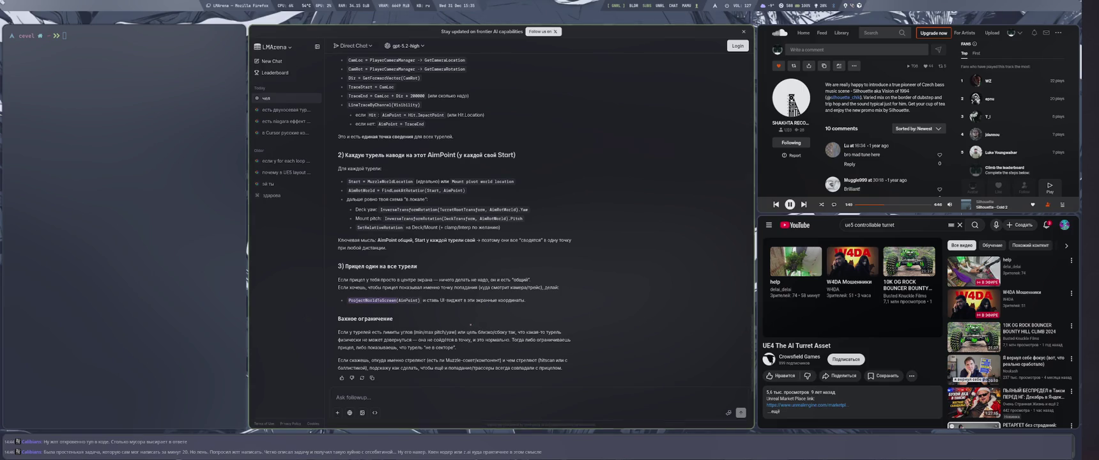
Step: Copy the Ключевая мысль paragraph on the shared AimPoint and paste it into the follow-up box
scroll(471, 324, "up", 2)
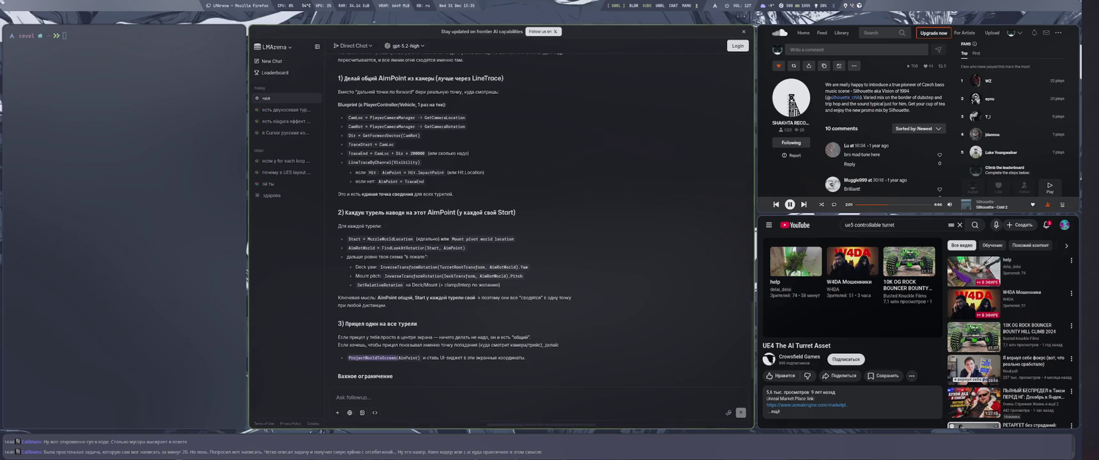
mouse_move(414, 298)
left_mouse_down()
mouse_move(572, 299)
mouse_move(478, 297)
left_mouse_up()
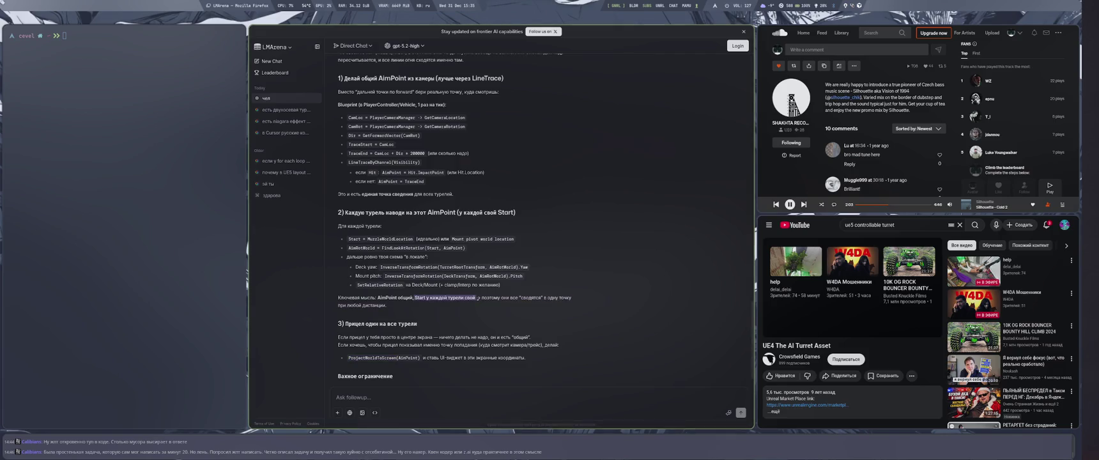
triple_click(380, 305)
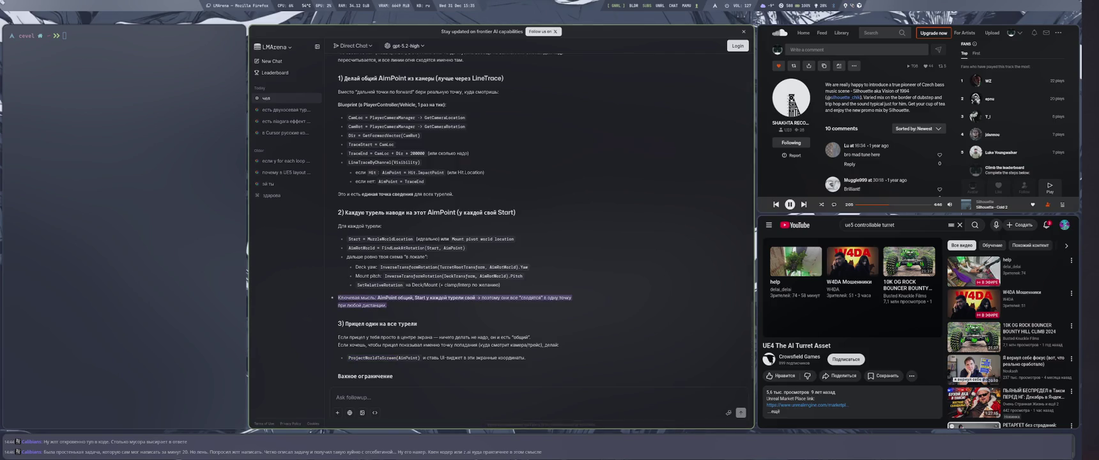
left_click(374, 395)
type("Ключевая мысль: AimPoint общий, Start у каждой турели свой → поэтому они все \"сходятся\" в одну точку при любой дистанции.")
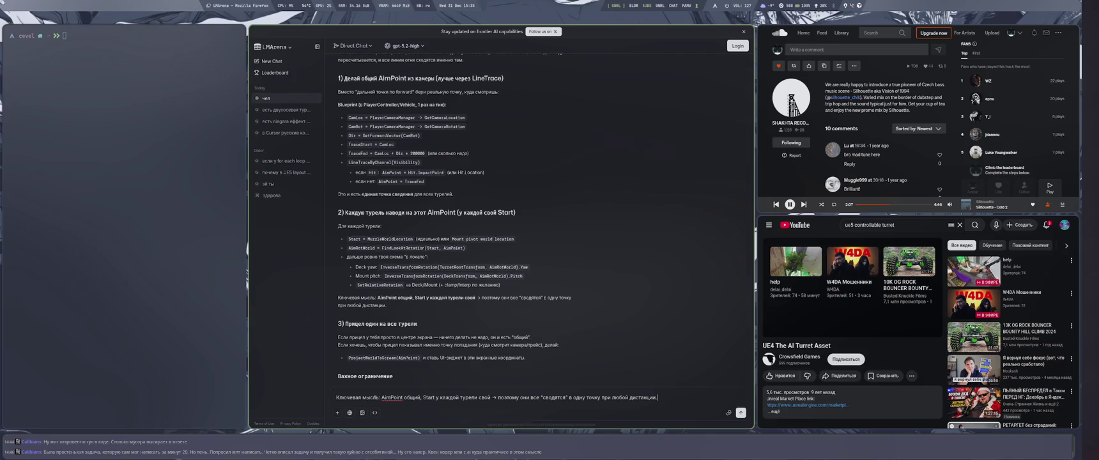
Step: Below the quote, ask whether Start meant TraceStart, which comes from CamLoc, and send it
key("shift+Return")
type("а почему start у всех  свой, если мы")
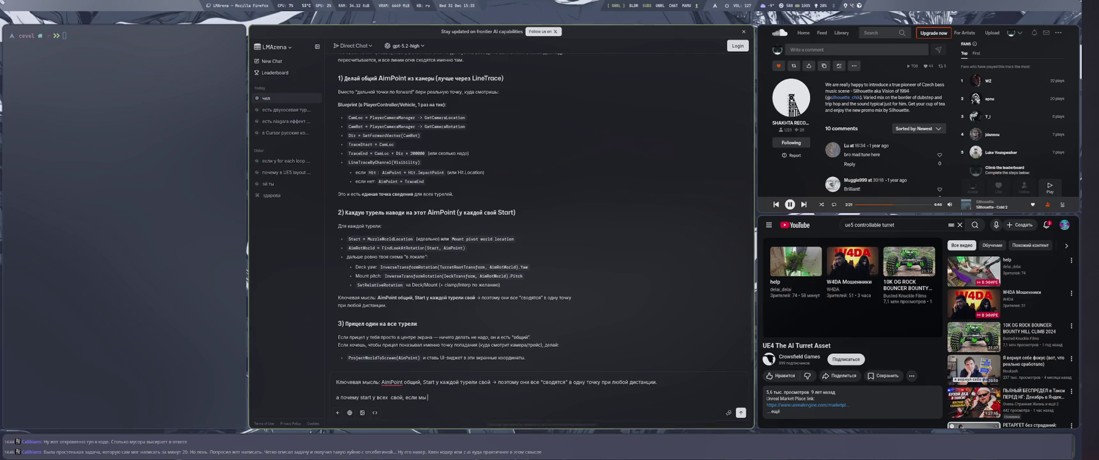
scroll(425, 199, "up", 3)
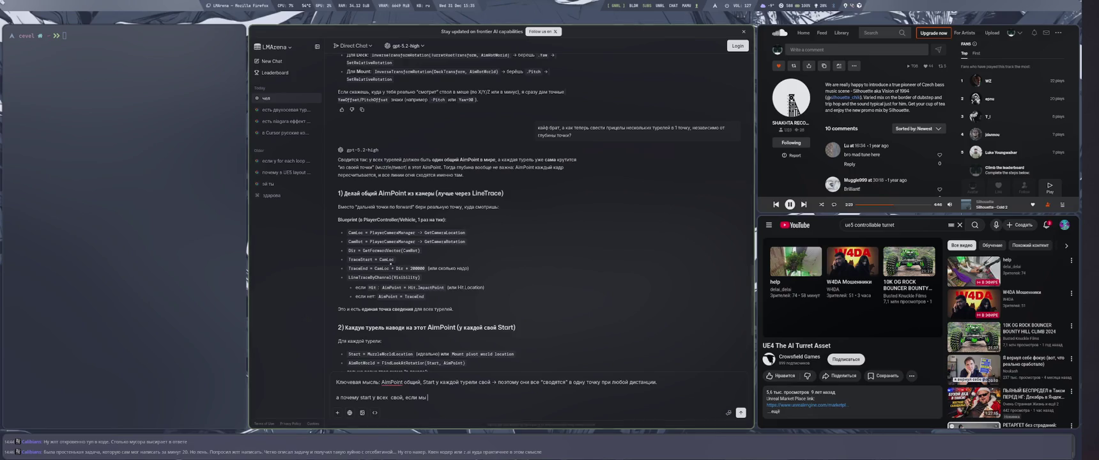
double_click(360, 259)
left_click(435, 397)
type("имеешь ввиду TraceStart? так он же")
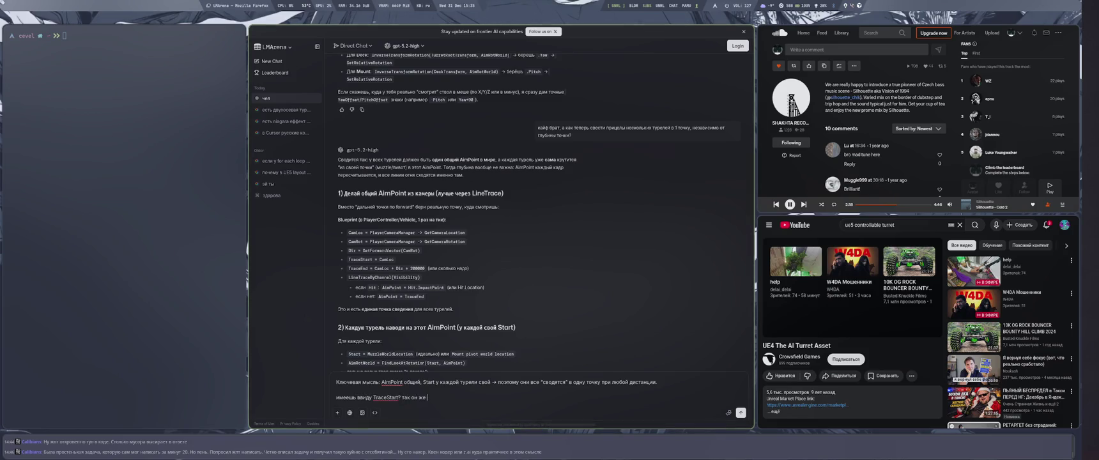
type("от CamLoc а не о")
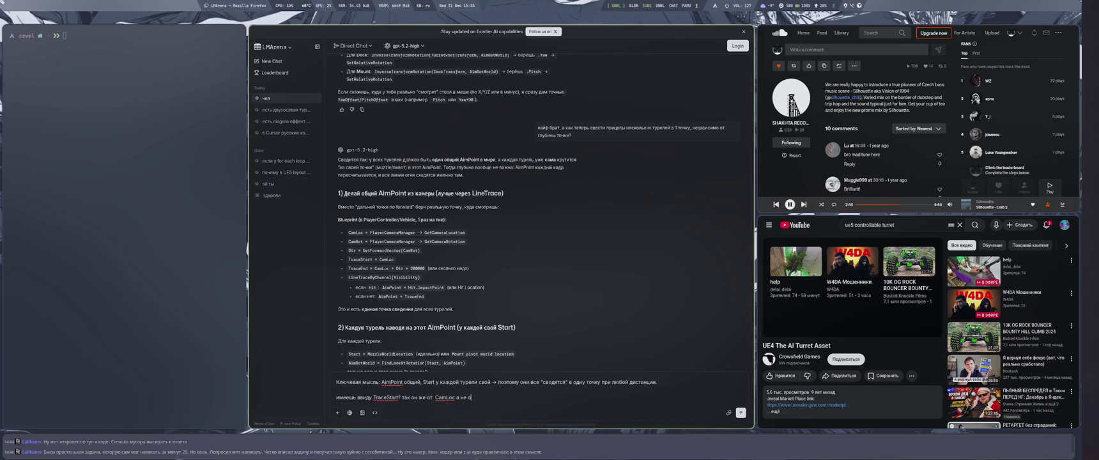
key("Return")
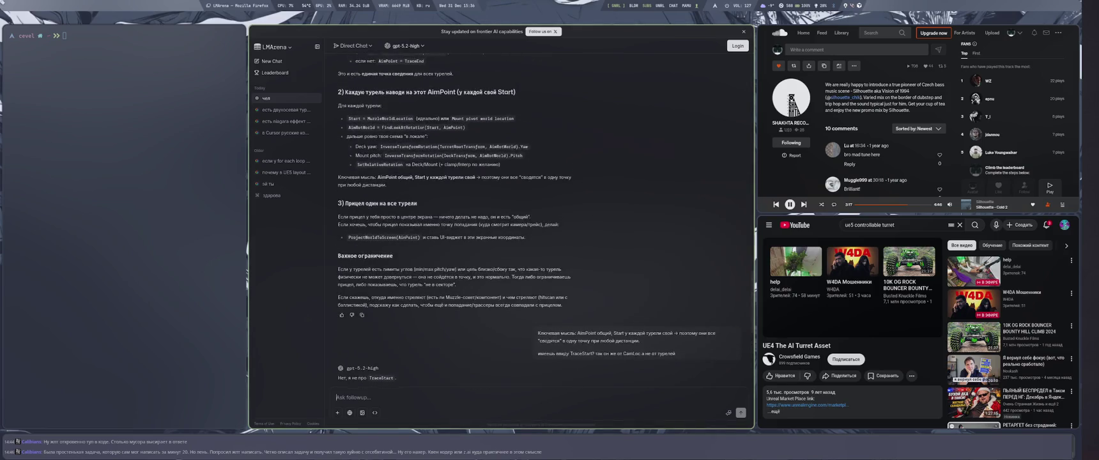
Step: Pan and zoom out over the Relative RotateTurret graph to survey the whole node network
key("super+2")
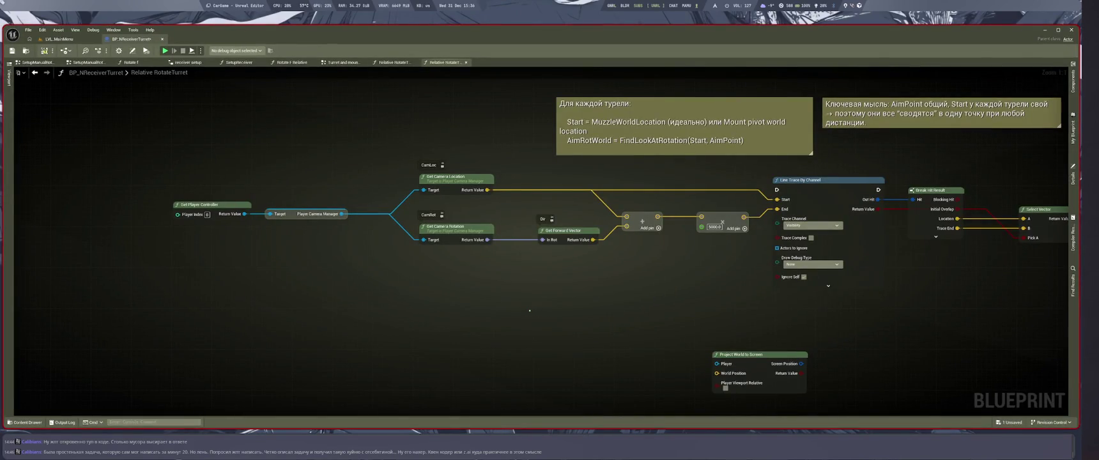
key("super+1")
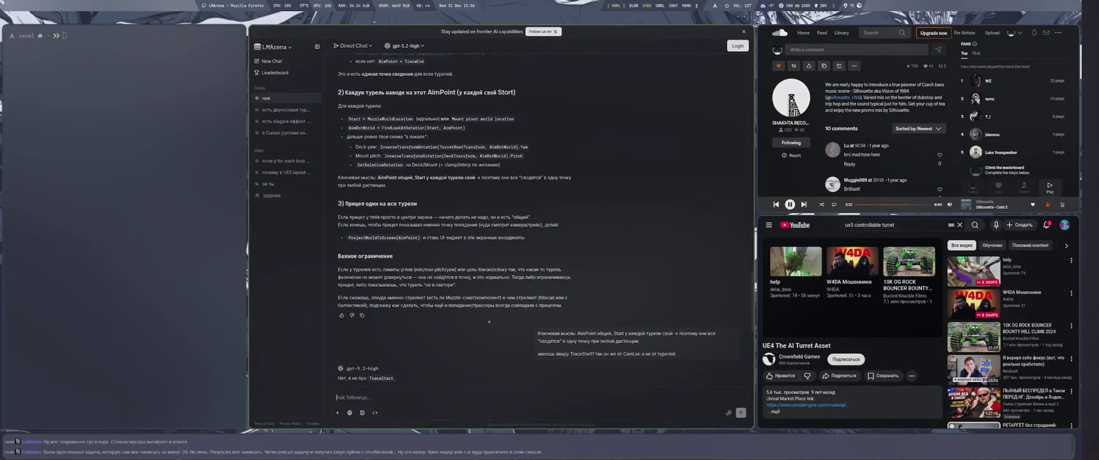
key("super+2")
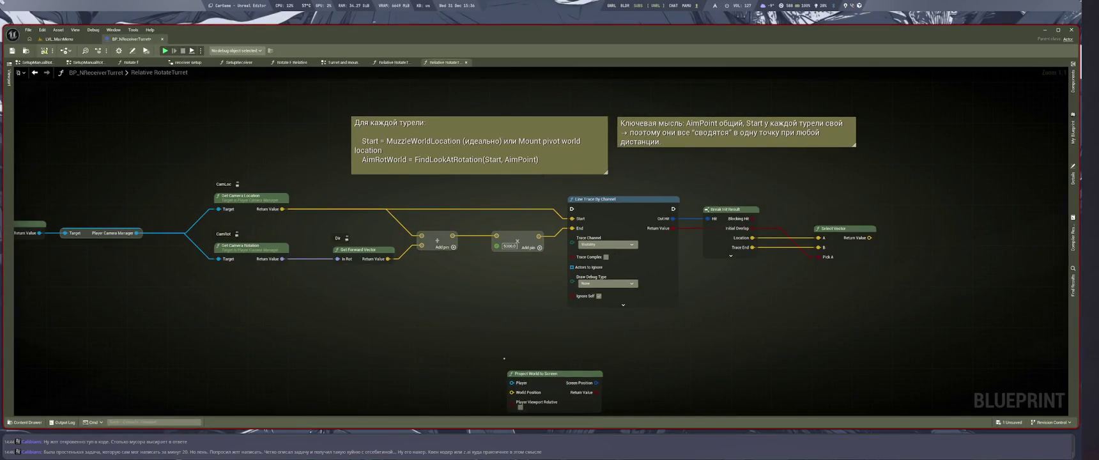
left_click_drag(206, 130, 274, 207)
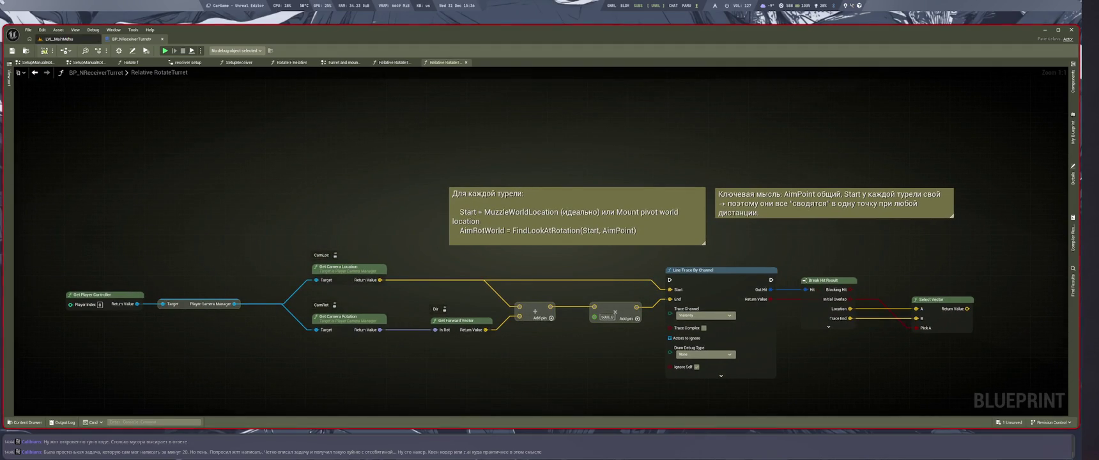
scroll(463, 314, "down", 4)
mouse_move(284, 225)
left_mouse_down()
mouse_move(200, 197)
mouse_move(711, 383)
left_mouse_up()
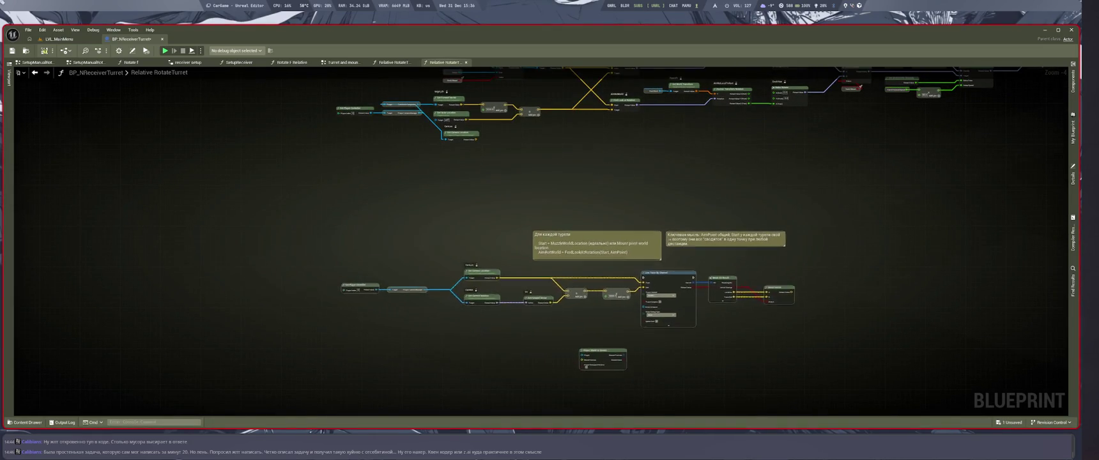
Step: Promote the combined Add result wires into a new variable named TargetAim
scroll(675, 285, "down", 1)
scroll(676, 286, "up", 4)
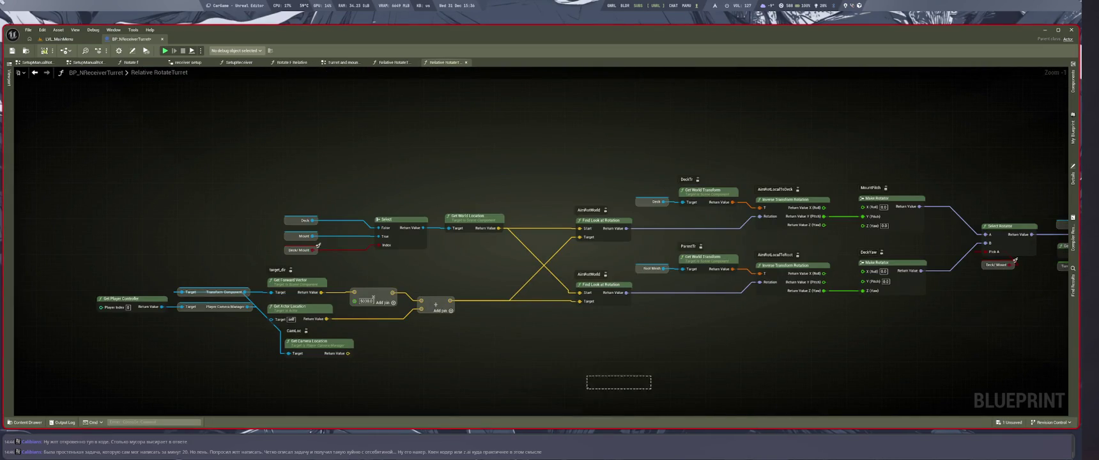
left_click_drag(508, 370, 601, 351)
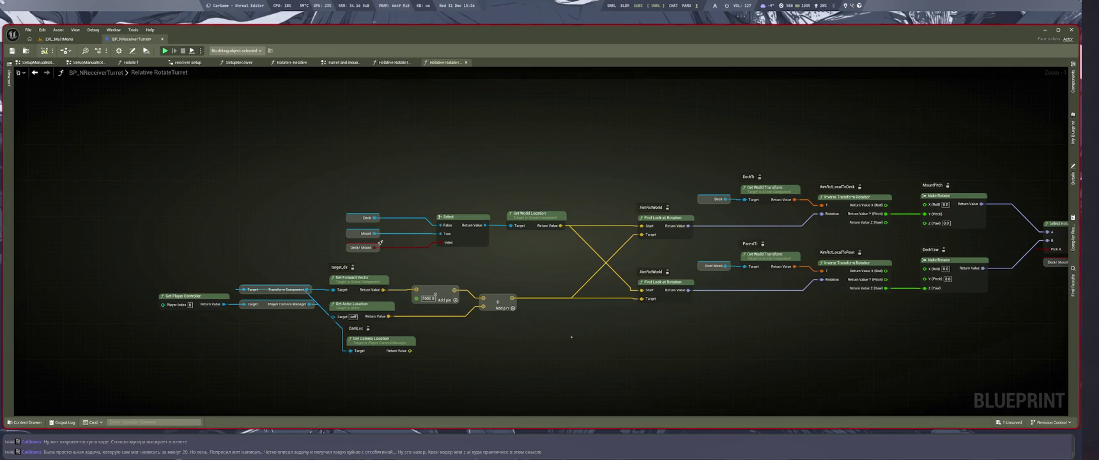
scroll(571, 337, "down", 4)
scroll(572, 336, "up", 4)
left_click_drag(521, 334, 560, 331)
left_click(607, 247)
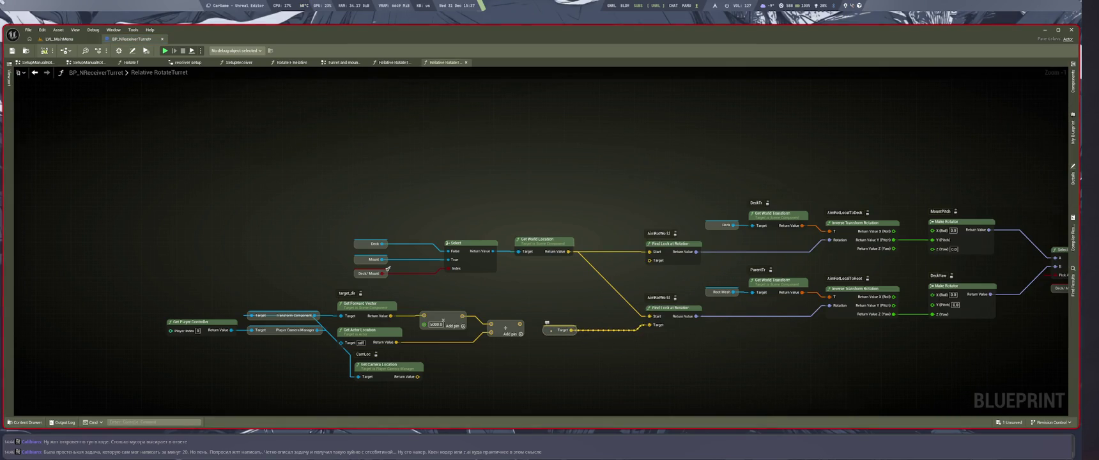
left_click(921, 84)
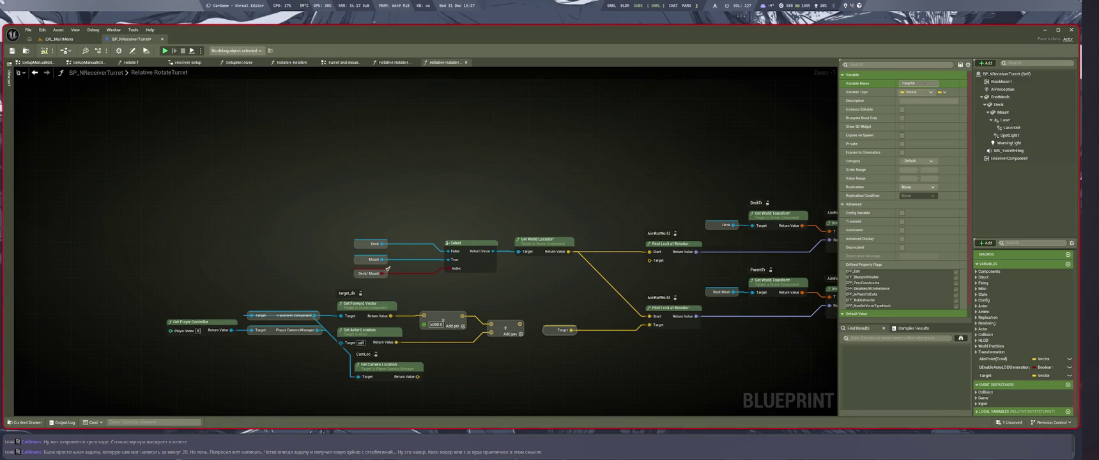
type("Aim")
key("Return")
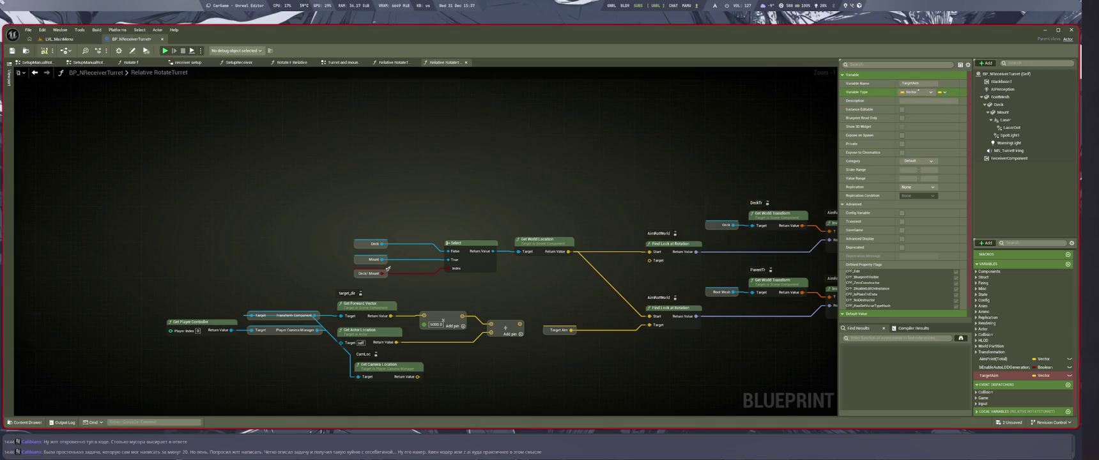
left_click(918, 83)
Step: With side panels hidden, wire Aim Target into the upper Find Look at Rotation's Target pin
key("ctrl+shift+space")
mouse_move(649, 359)
left_mouse_down()
mouse_move(646, 345)
mouse_move(600, 333)
left_mouse_up()
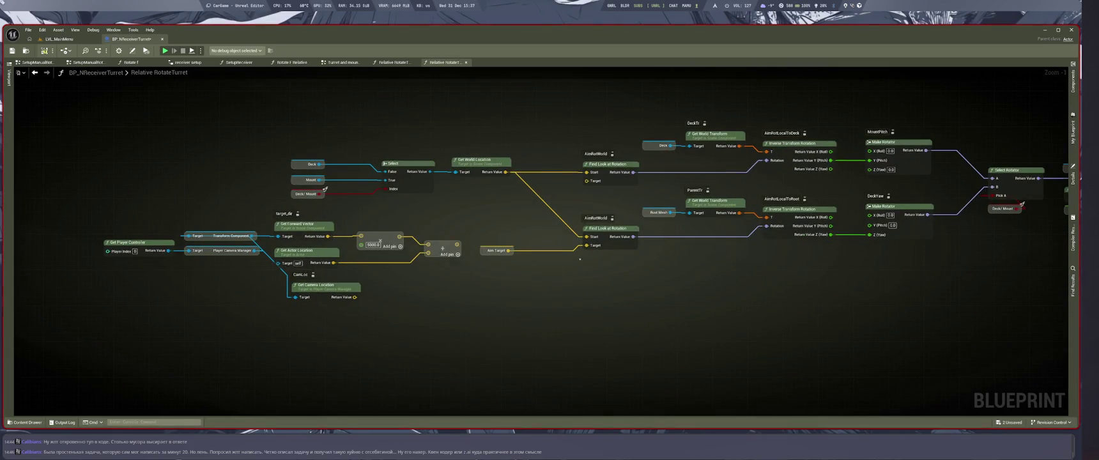
mouse_move(510, 304)
left_mouse_down()
mouse_move(589, 266)
mouse_move(606, 241)
left_mouse_up()
left_click(555, 372)
left_click_drag(522, 302, 601, 236)
left_click_drag(544, 376, 479, 381)
key("super+2")
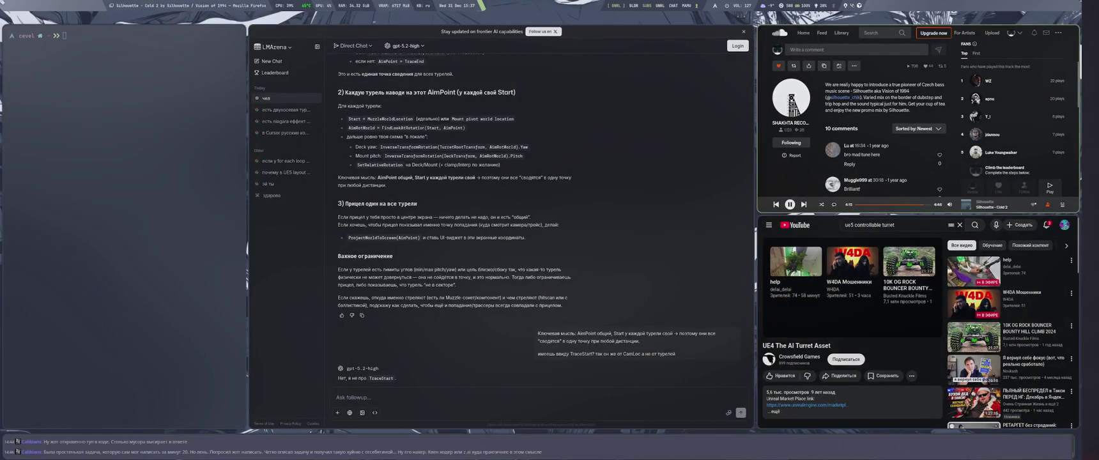
key("alt+shift")
key("super+1")
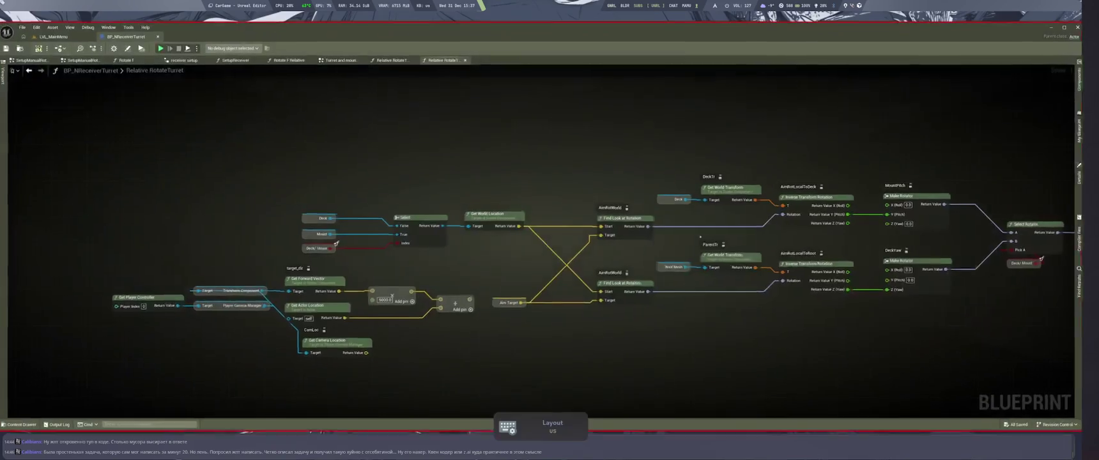
scroll(711, 316, "down", 4)
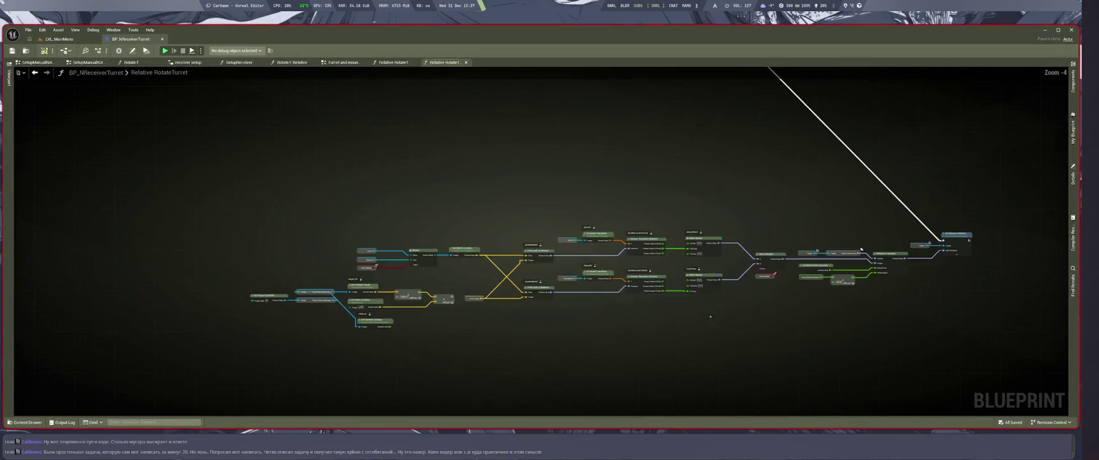
scroll(770, 191, "up", 3)
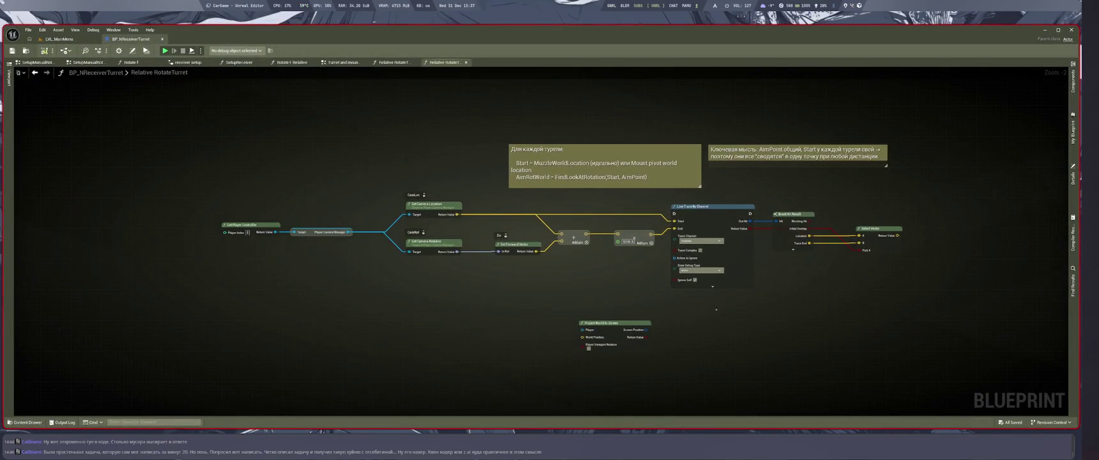
mouse_move(199, 118)
left_mouse_down()
mouse_move(902, 314)
mouse_move(894, 357)
left_mouse_up()
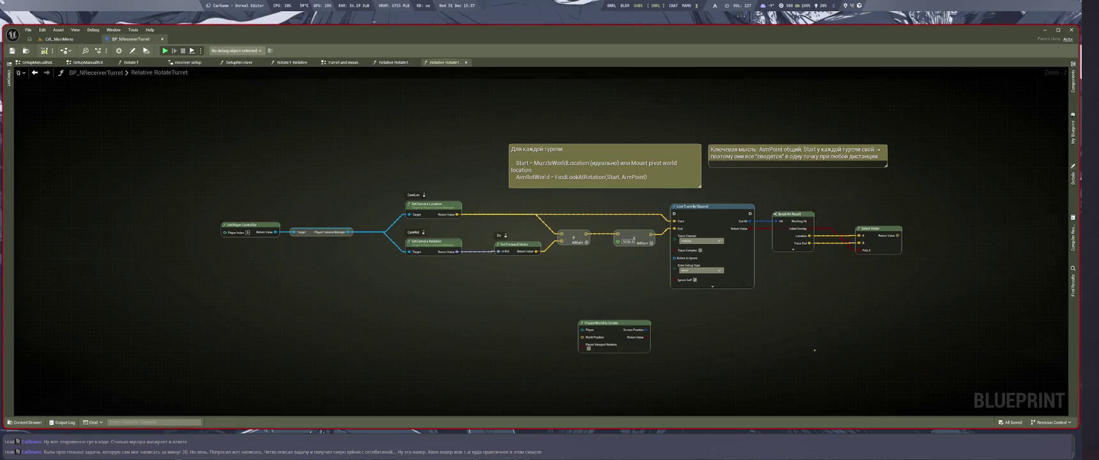
key("super+1")
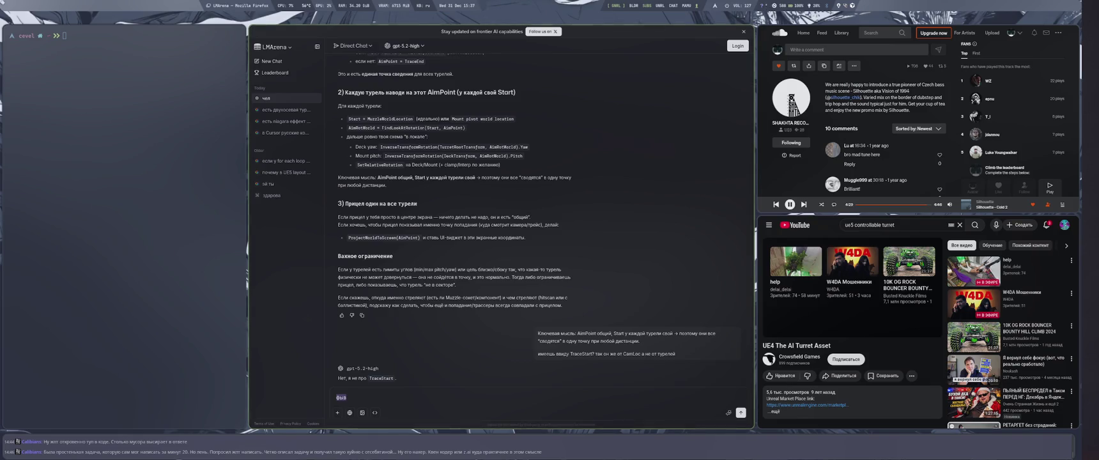
Step: Ask whether creating an actor component for AimPoint is better, then read the ActorComponent recommendation
type("тогда лу")
type("чше создать актор компонент или что? для этой")
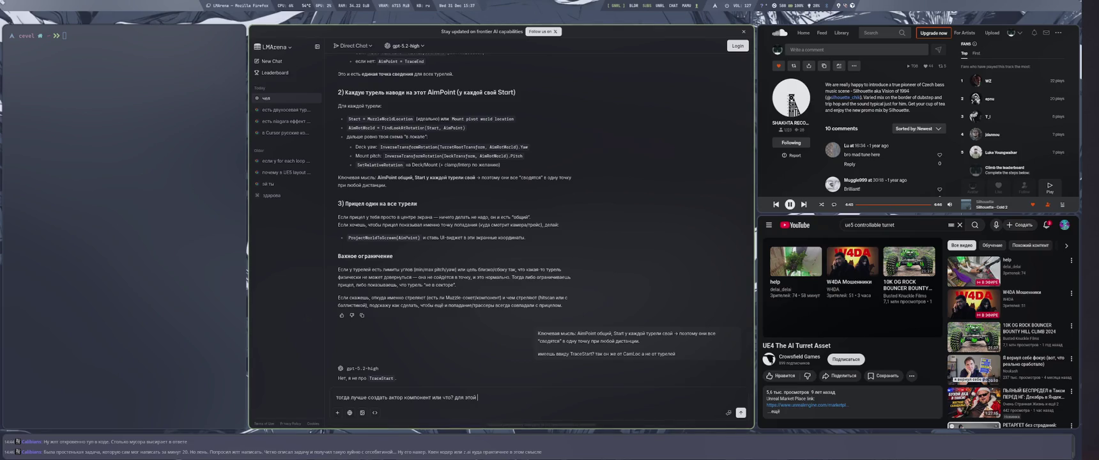
scroll(457, 350, "up", 2)
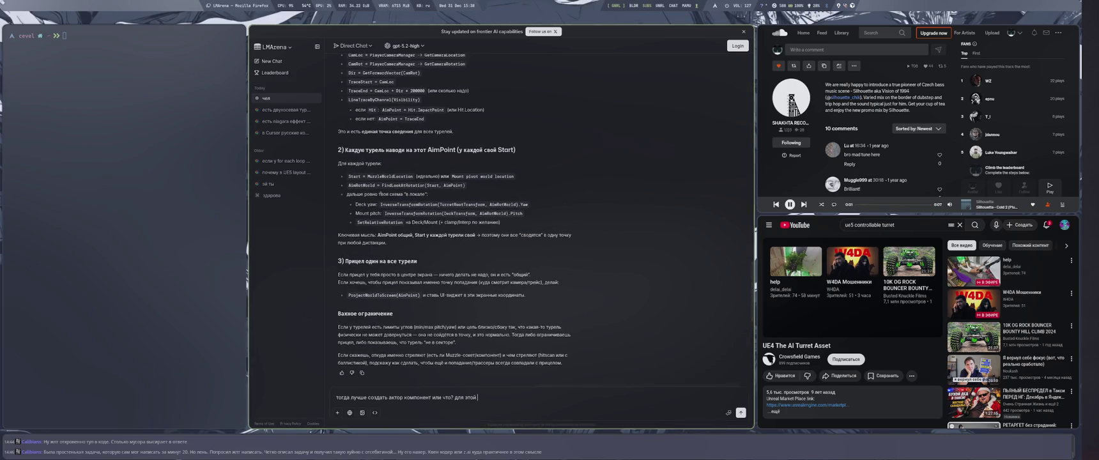
scroll(381, 192, "down", 1)
scroll(381, 191, "up", 1)
key("BackSpace")
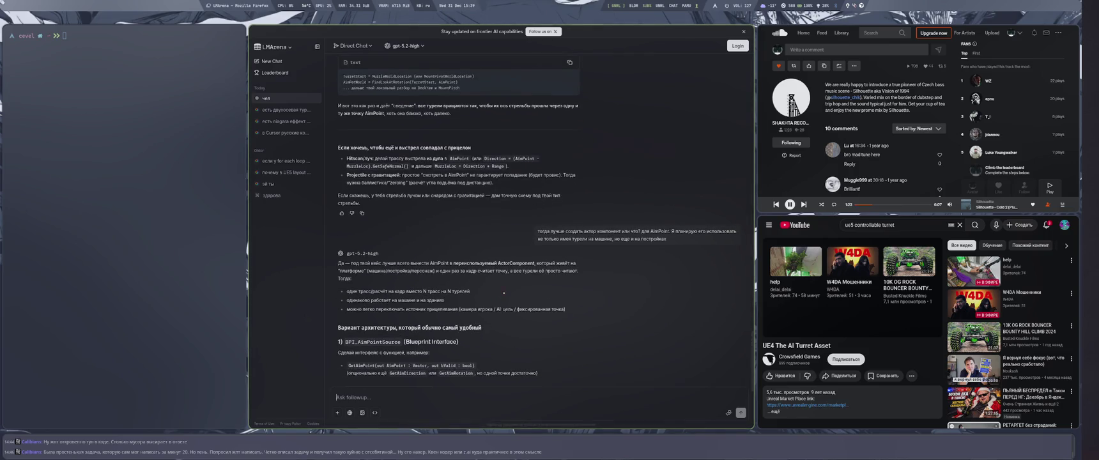
scroll(492, 307, "down", 5)
scroll(478, 322, "down", 3)
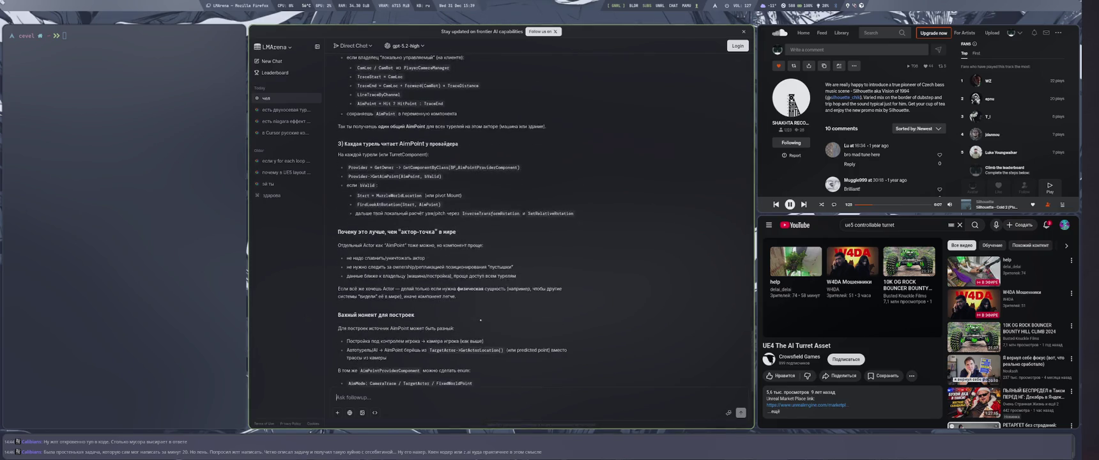
Step: Open the Content Drawer at the Weapons/components folder
key("super+2")
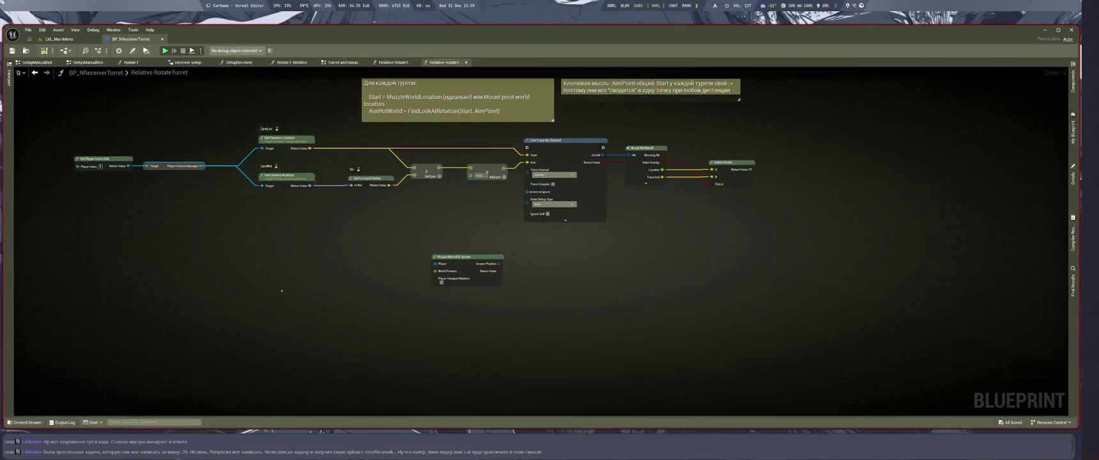
key("ctrl+space")
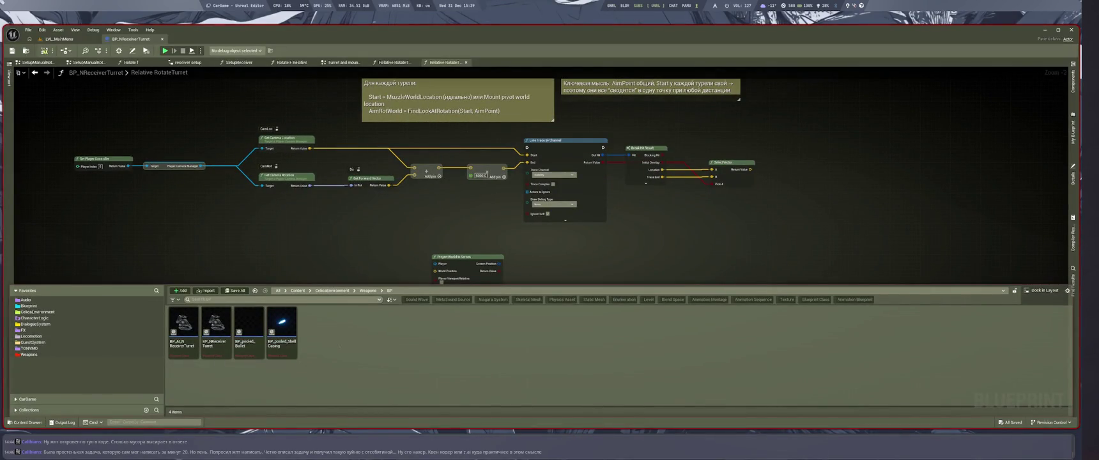
left_click(366, 291)
key("ctrl+v")
key("Return")
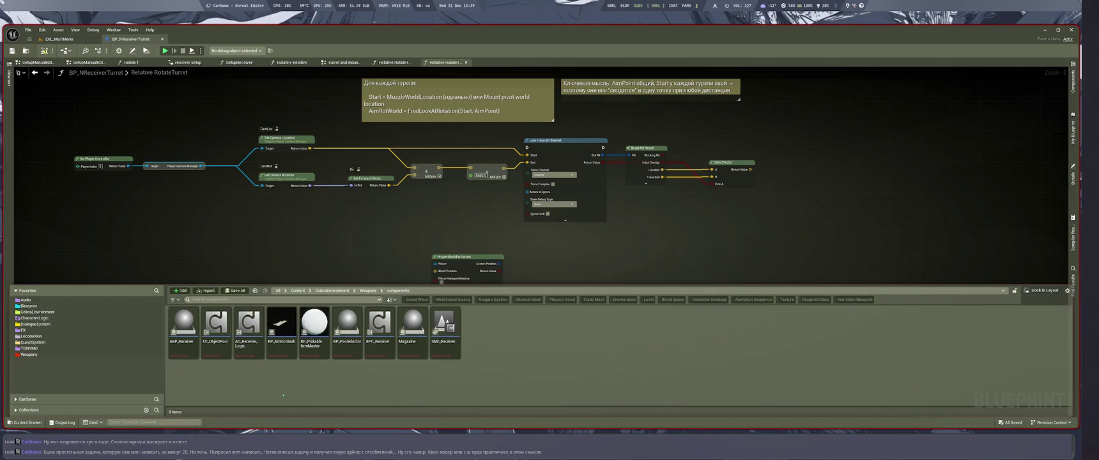
Step: Create an Actor Component blueprint named AC_AimPoint there and open it
right_click(478, 381)
mouse_move(511, 377)
left_click(562, 379)
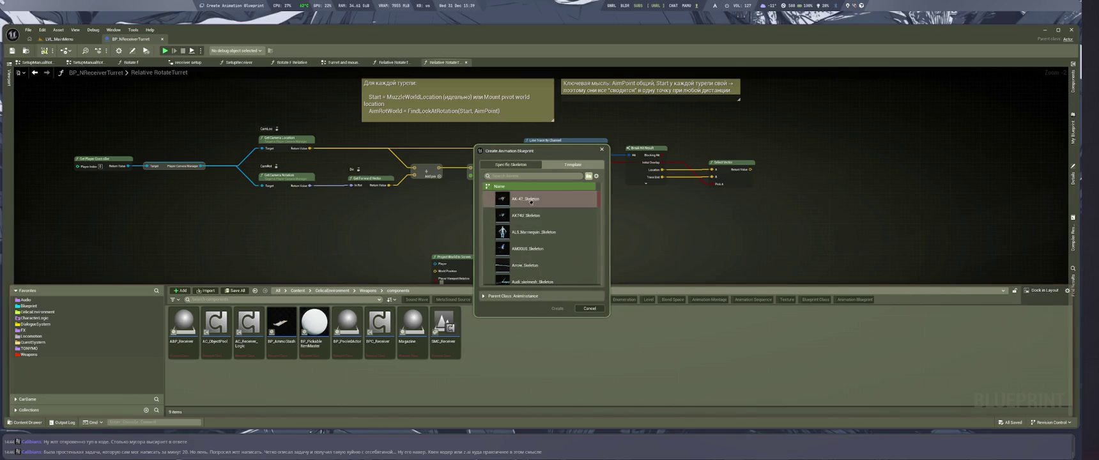
left_click(590, 308)
right_click(550, 355)
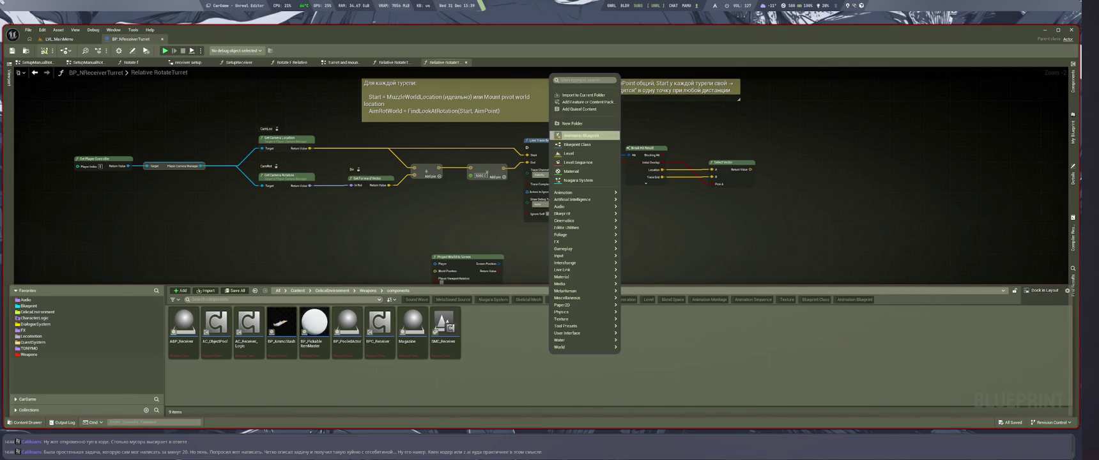
left_click(577, 144)
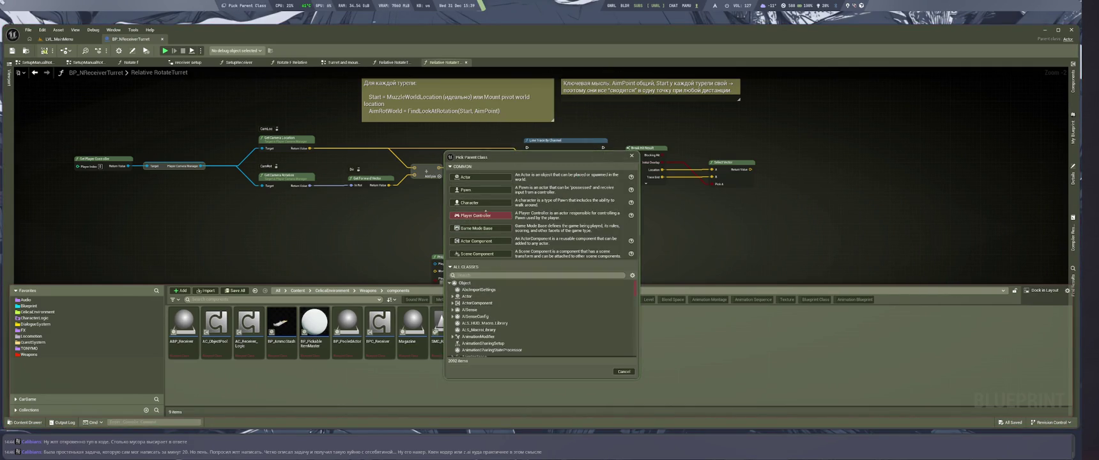
left_click(480, 241)
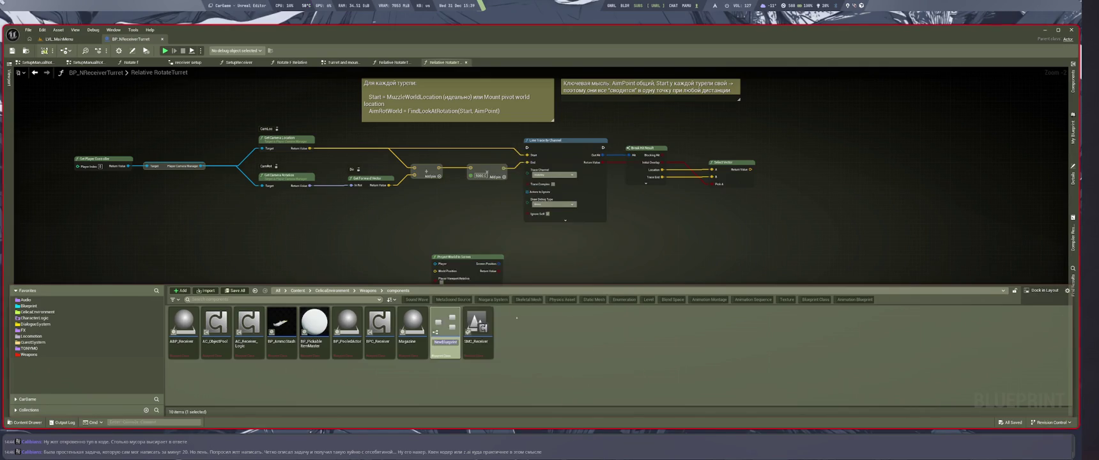
type("AC_AimPoint")
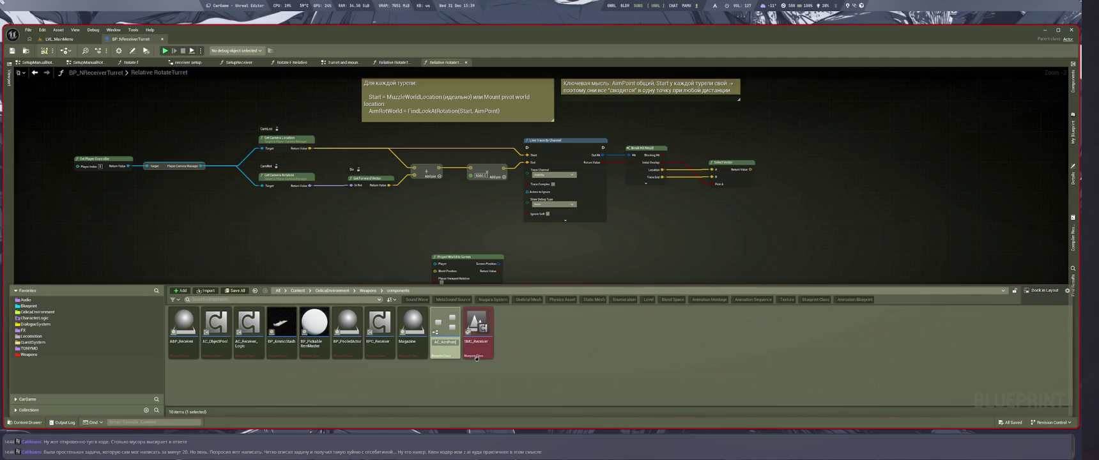
key("Return")
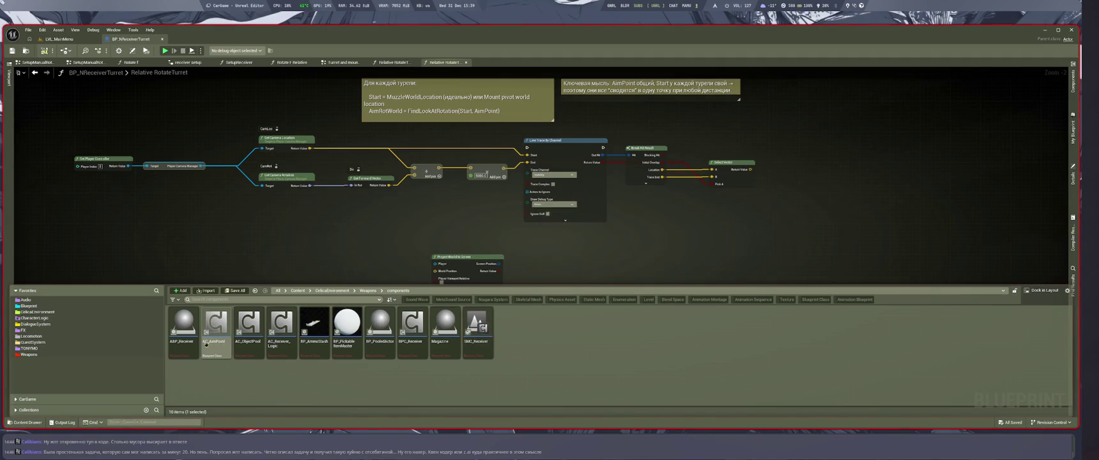
double_click(216, 333)
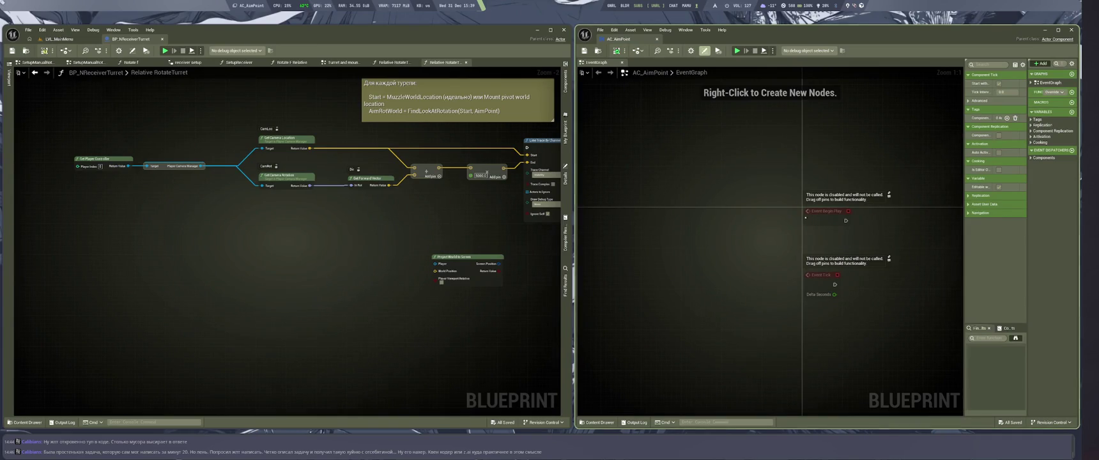
Step: Dock the AC_AimPoint editor, add a Set Timer by Event node, and delete the unused BeginPlay and Tick events
mouse_move(619, 39)
left_mouse_down()
mouse_move(396, 39)
mouse_move(353, 58)
left_mouse_up()
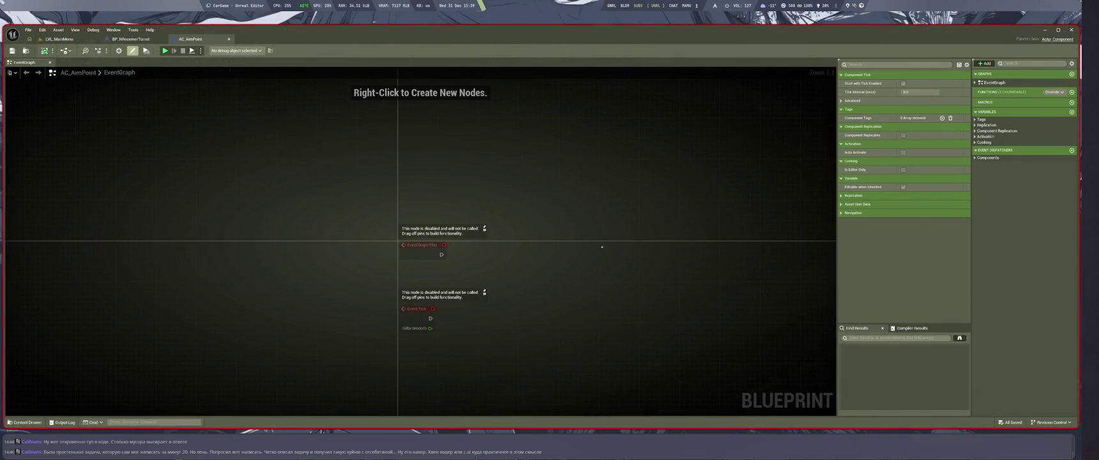
right_click(548, 275)
type("timer event")
key("Return")
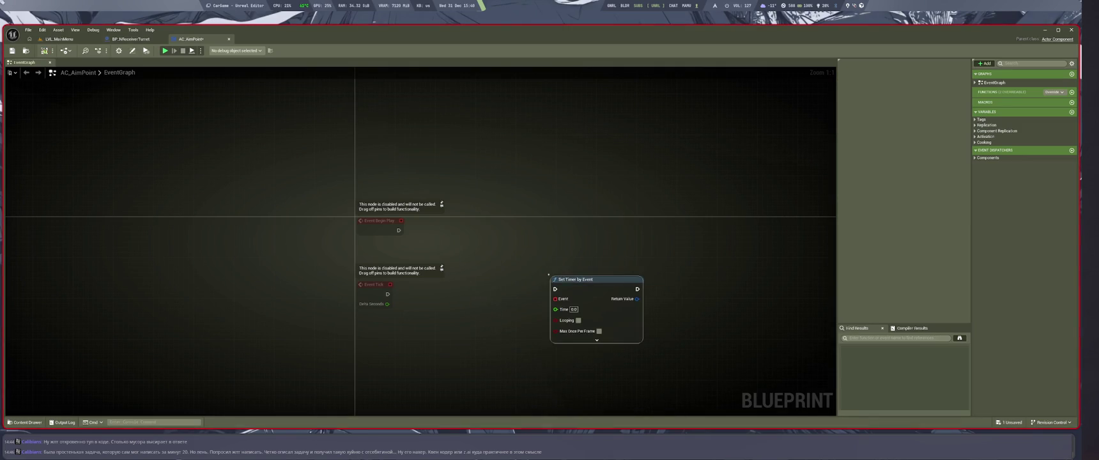
left_click_drag(431, 124, 512, 269)
key("Delete")
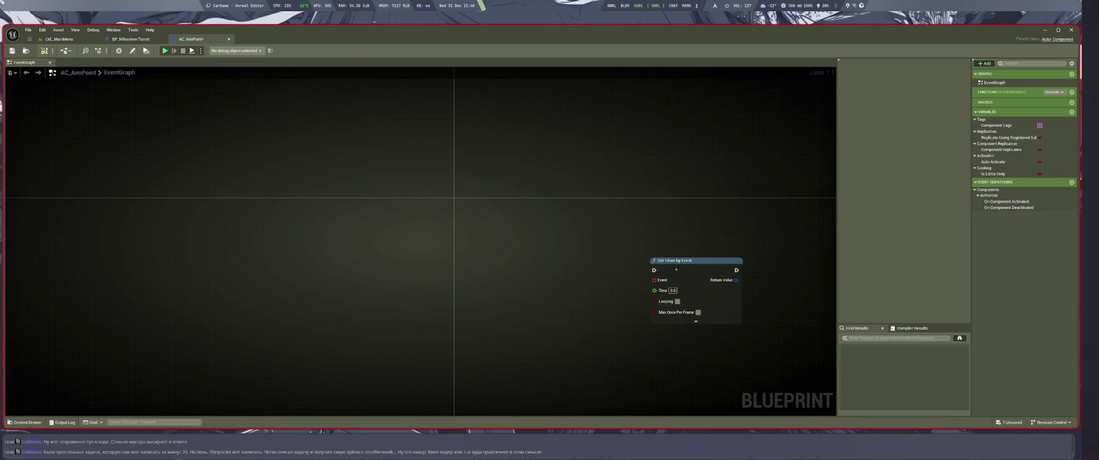
mouse_move(691, 276)
left_mouse_down()
mouse_move(661, 266)
mouse_move(570, 313)
left_mouse_up()
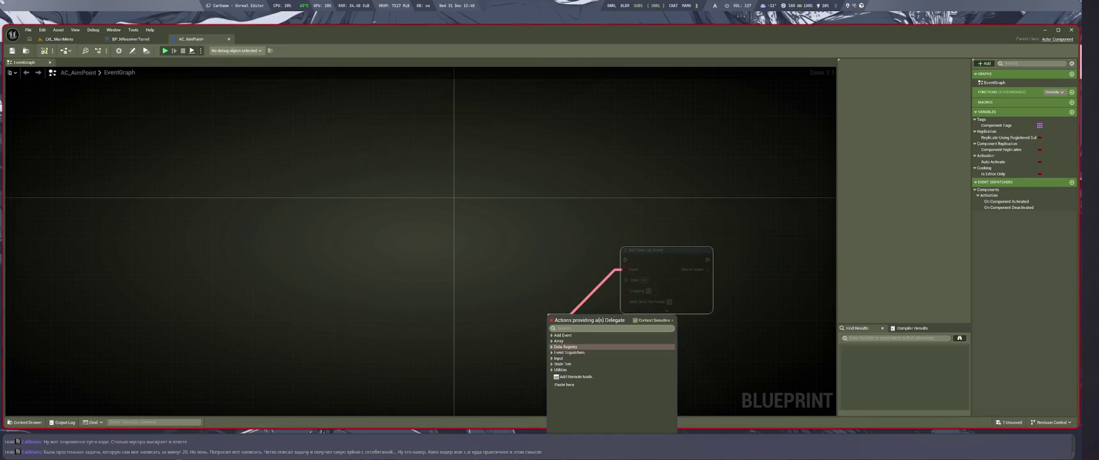
Step: Bind a custom event named CE_AimTick to the timer's Event input
type("eve")
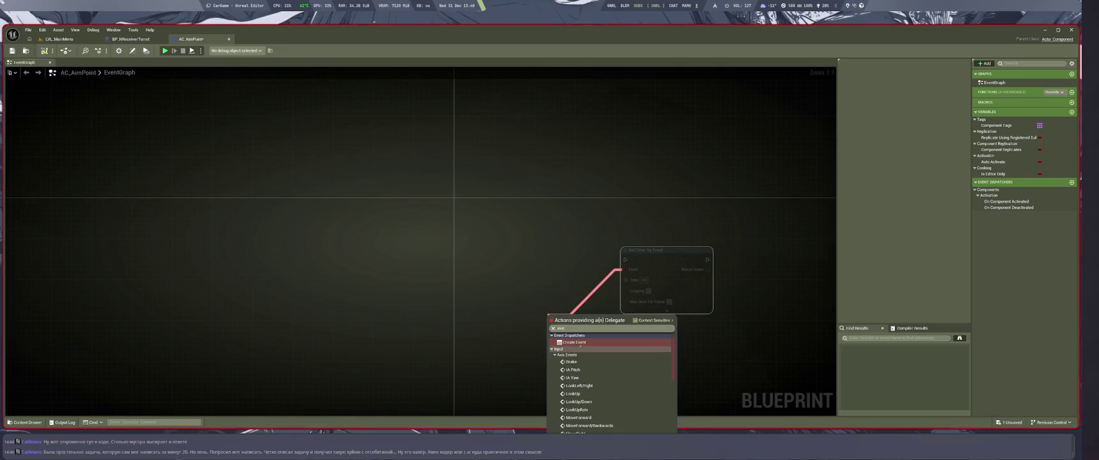
left_click(581, 342)
key("ctrl+z")
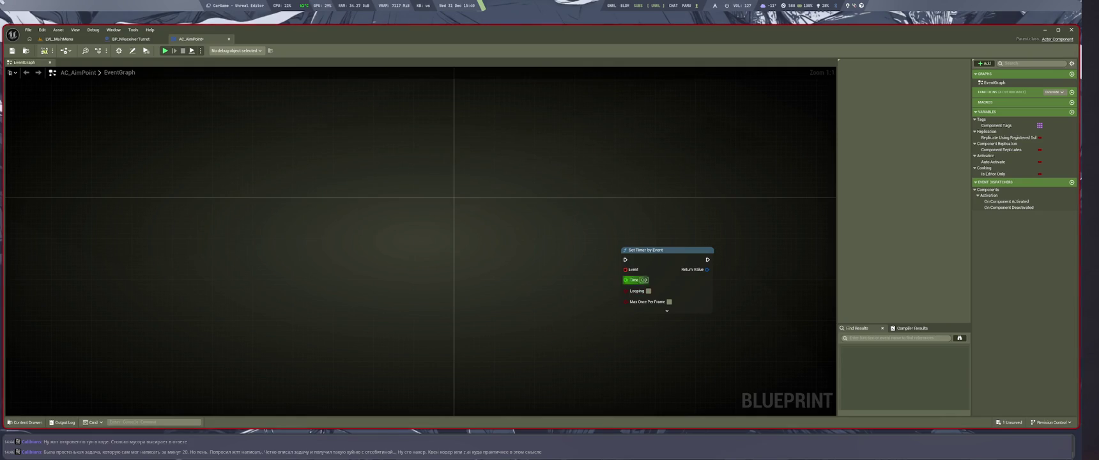
left_click_drag(626, 269, 557, 335)
type("cu")
left_click(590, 232)
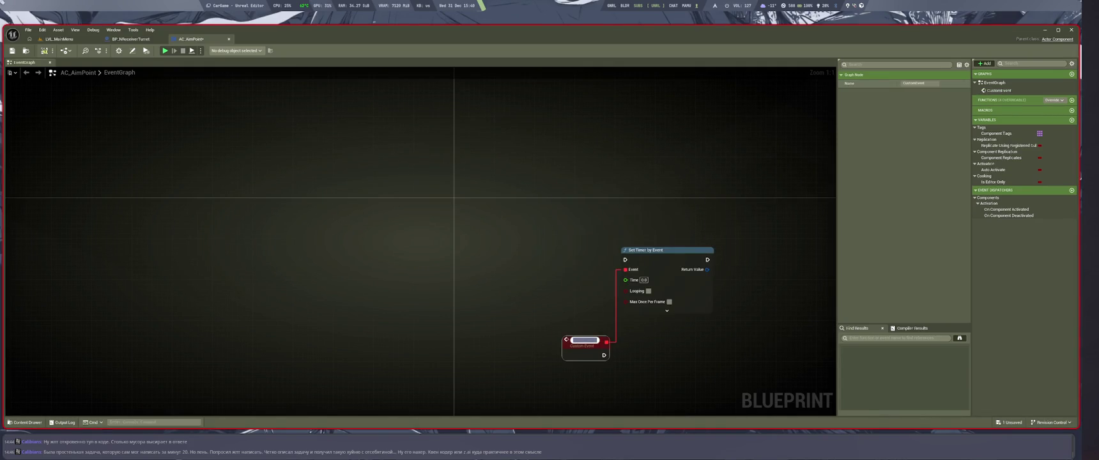
type("O")
type("Tick")
key("Return")
left_click_drag(595, 335, 583, 344)
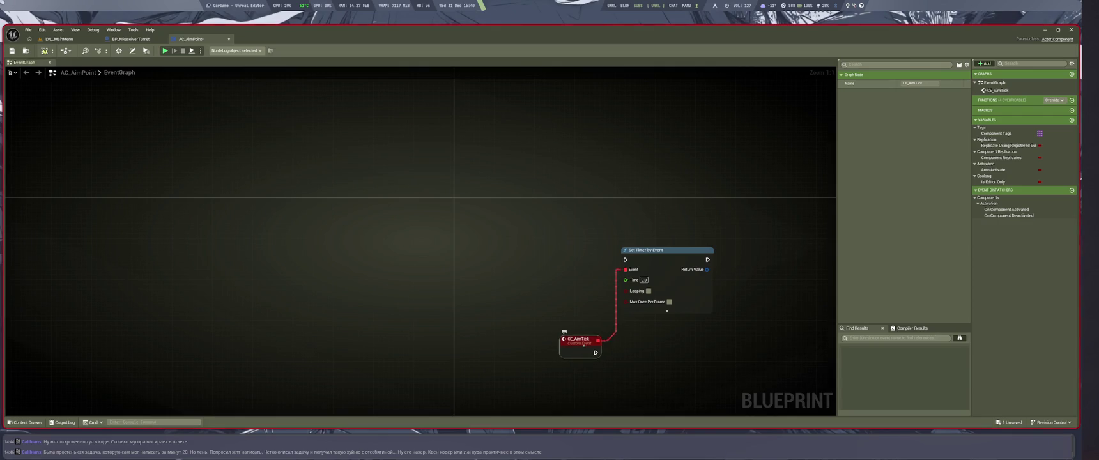
Step: Set the timer to loop every 0.08 seconds and save AC_AimPoint
left_click(644, 280)
left_click(649, 291)
mouse_move(492, 262)
left_mouse_down()
mouse_move(608, 366)
mouse_move(530, 304)
left_mouse_up()
key("ctrl+s")
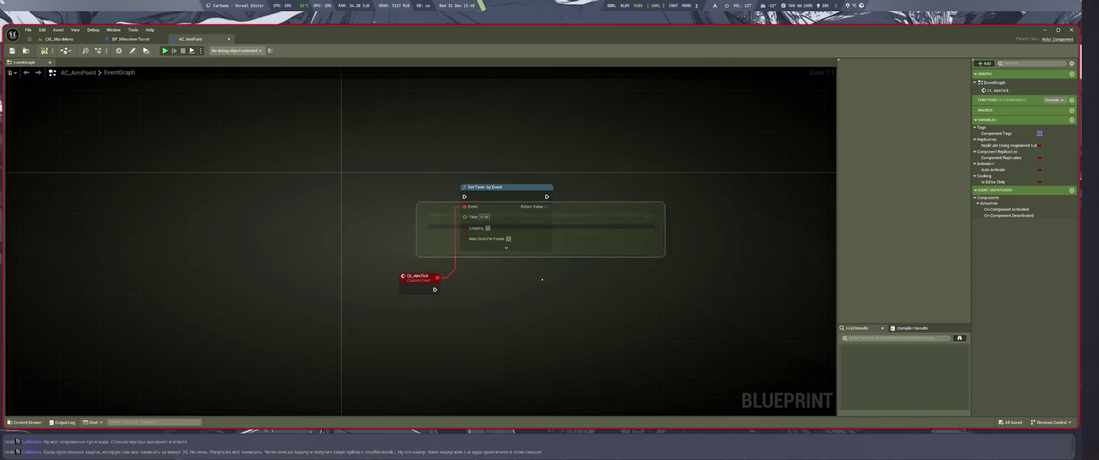
left_click_drag(513, 340, 488, 325)
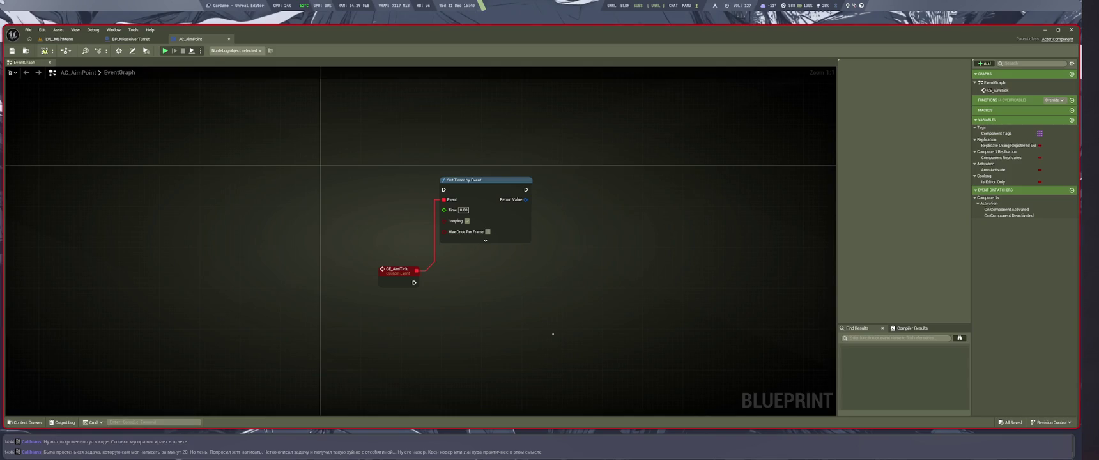
left_click(132, 39)
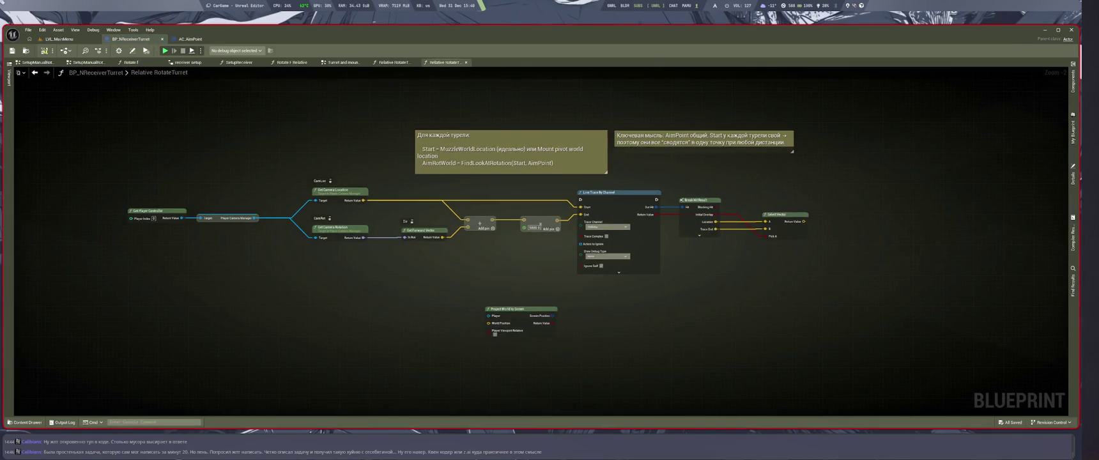
Step: Cut the aim-trace nodes from the turret's RotateTurret graph and paste them into AC_AimPoint's EventGraph
left_click_drag(141, 123, 838, 359)
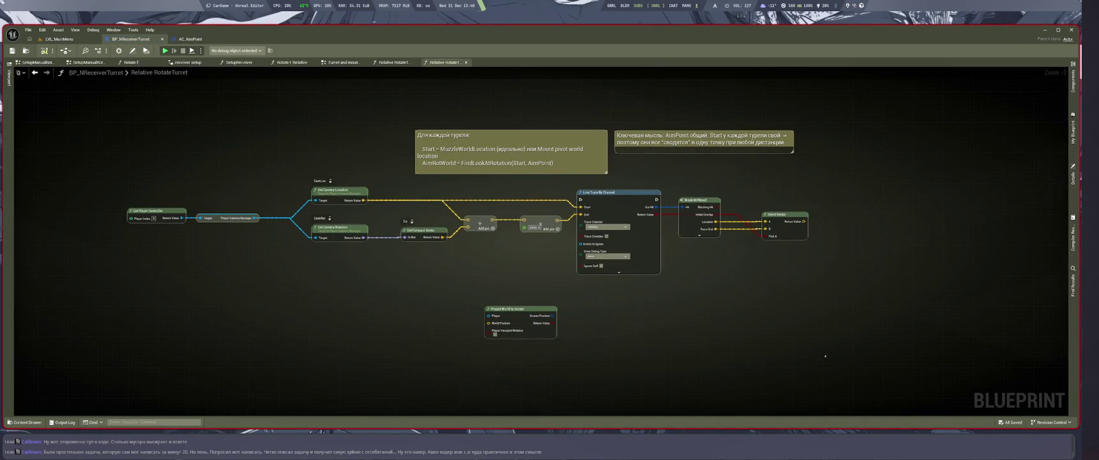
key("Delete")
key("ctrl+z")
key("ctrl+s")
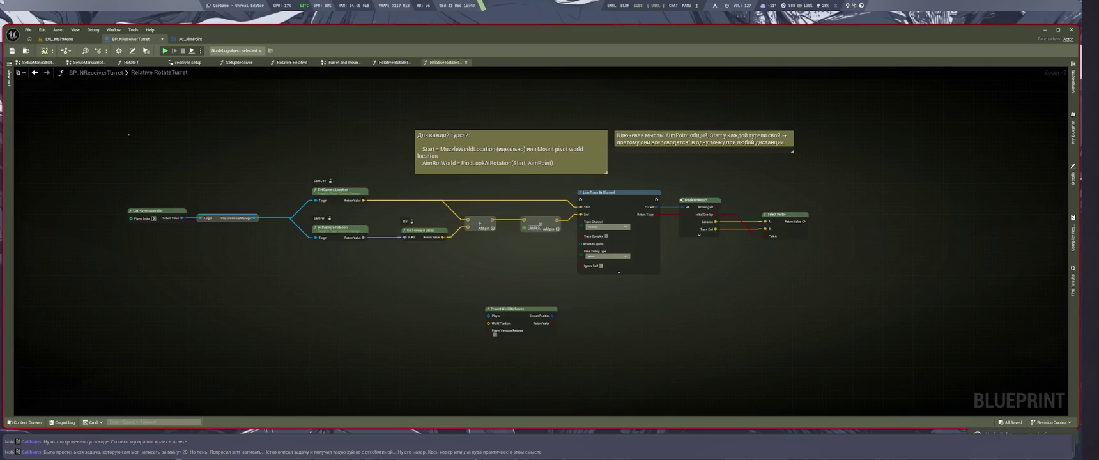
key("ctrl+x")
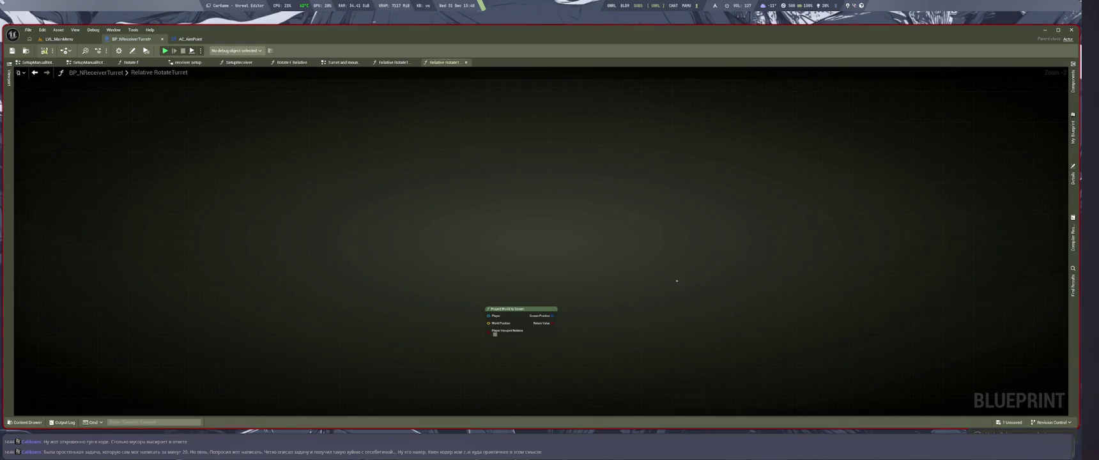
left_click(190, 39)
key("ctrl+v")
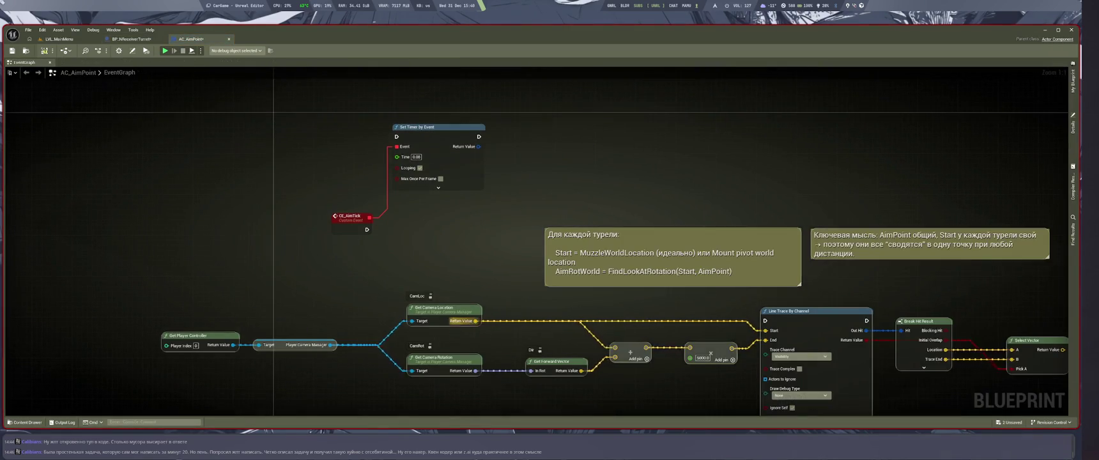
Step: Collapse the pasted nodes into a function named FindAimPoint and return to the EventGraph
scroll(282, 141, "down", 4)
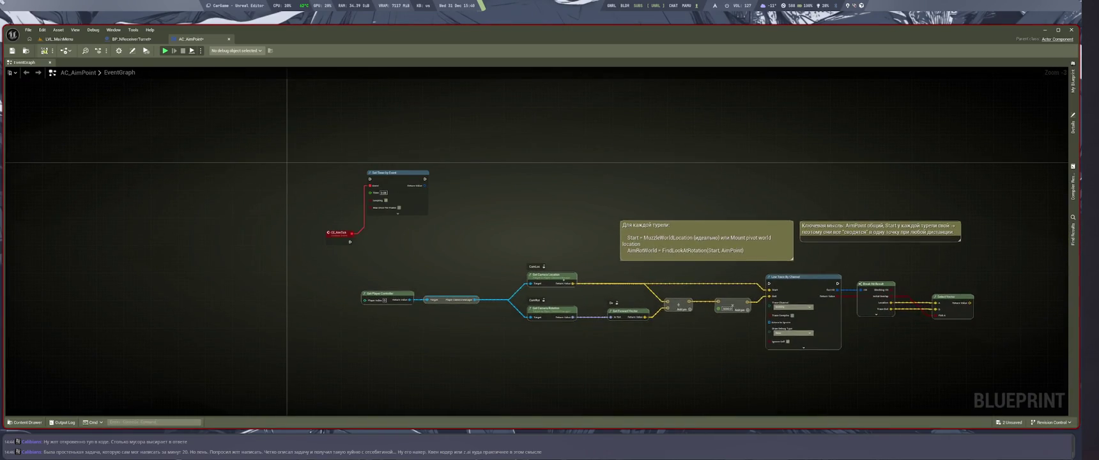
right_click(563, 280)
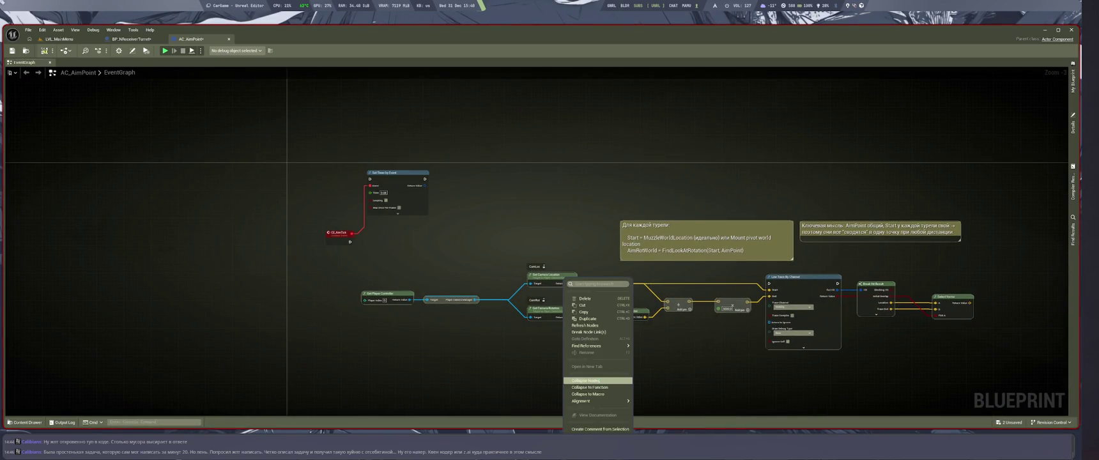
left_click(598, 385)
double_click(663, 296)
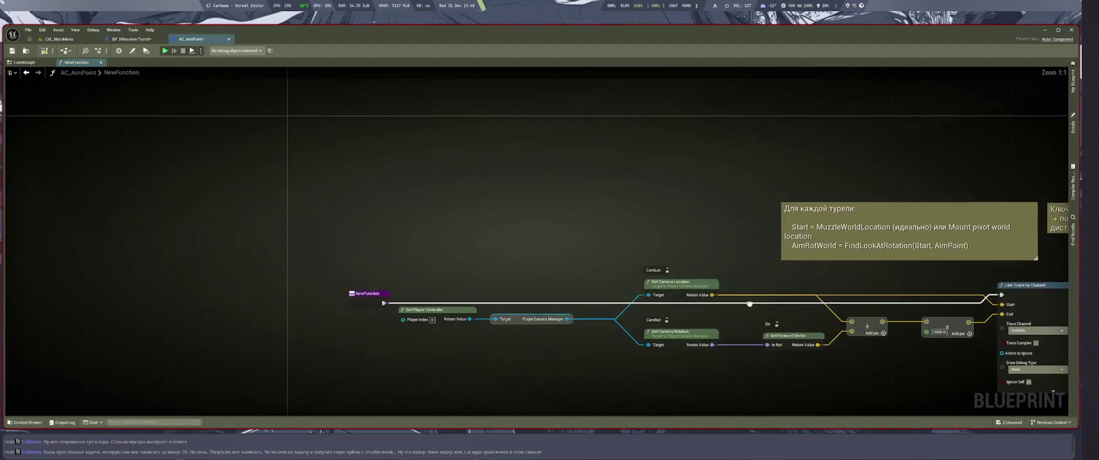
left_click_drag(368, 294, 346, 181)
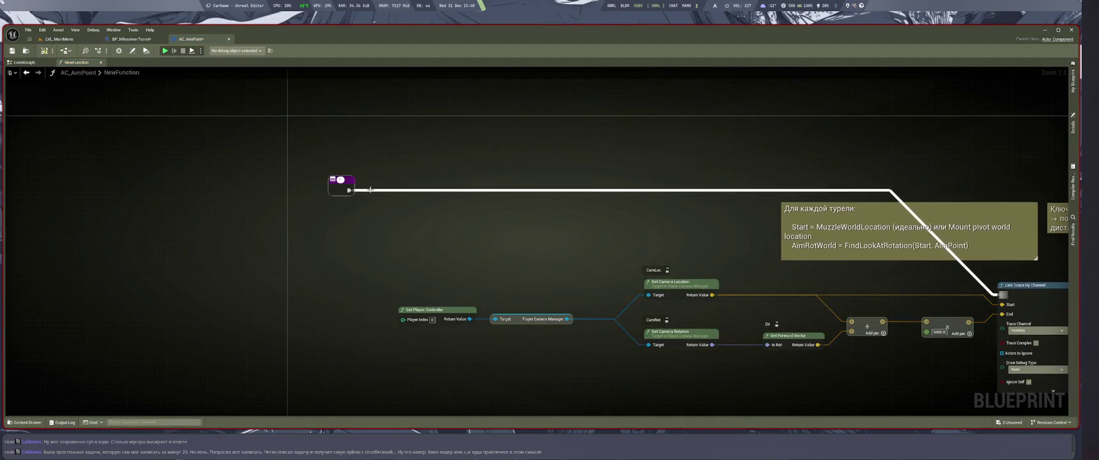
type("FindAimPoint")
key("Return")
scroll(99, 190, "down", 2)
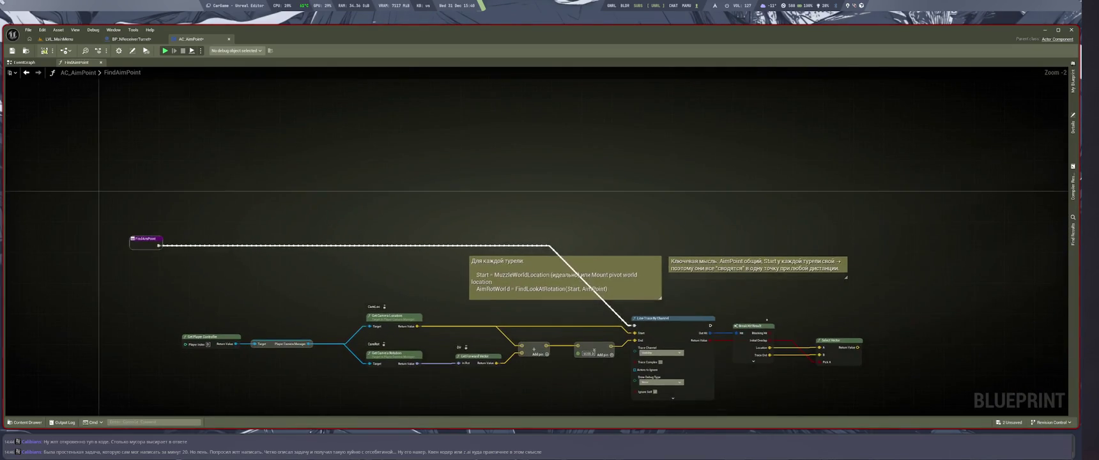
key("alt+Left")
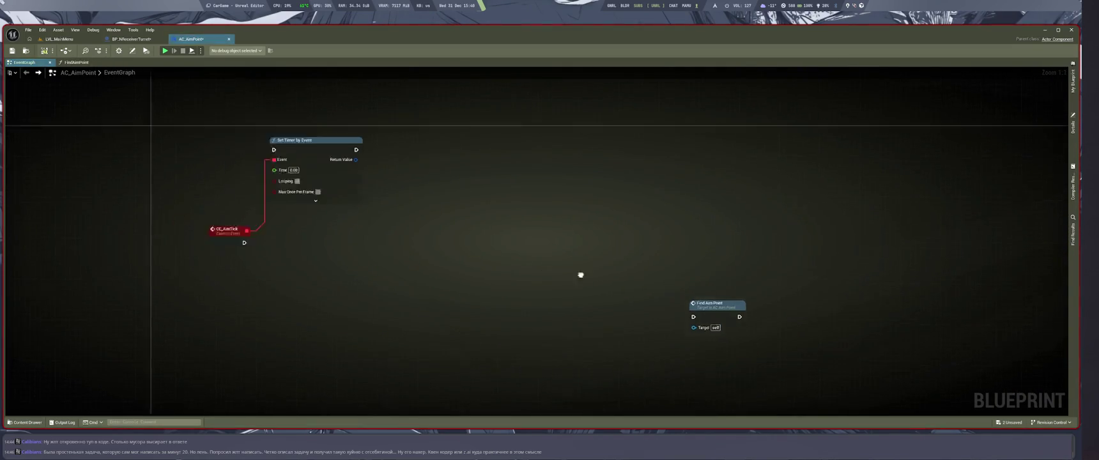
Step: Connect CE_AimTick's execution to Find Aim Point and save
mouse_move(324, 255)
left_mouse_down()
mouse_move(479, 277)
mouse_move(109, 306)
mouse_move(320, 269)
mouse_move(325, 255)
left_mouse_up()
right_click(325, 255)
left_click(348, 269)
key("ctrl+s")
Step: Wire a new Event BeginPlay into Set Timer by Event, raise its interval to 0.33, and save
mouse_move(499, 367)
left_mouse_down()
mouse_move(580, 374)
mouse_move(608, 399)
left_mouse_up()
left_click_drag(371, 196, 457, 237)
right_click(435, 212)
type("beg")
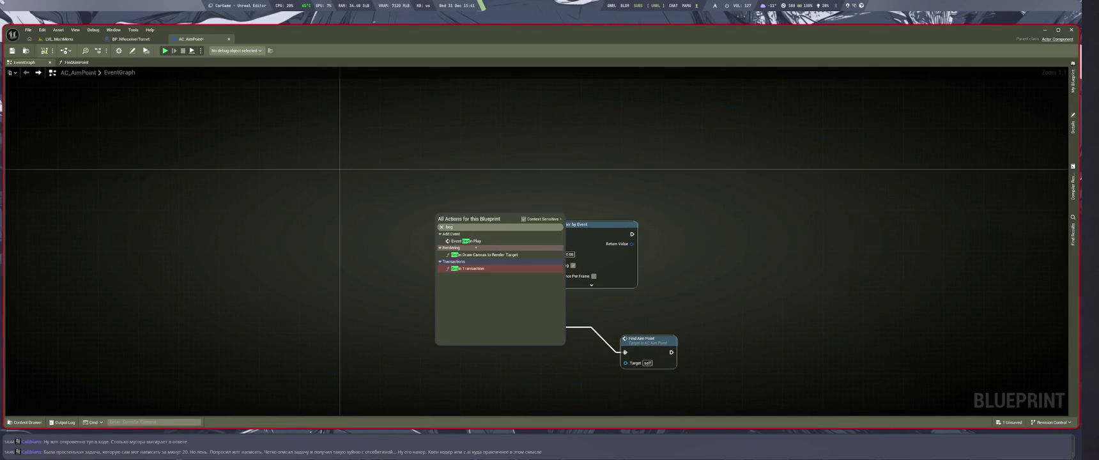
key("Return")
mouse_move(480, 227)
left_mouse_down()
mouse_move(549, 234)
mouse_move(387, 197)
left_mouse_up()
left_click(451, 291)
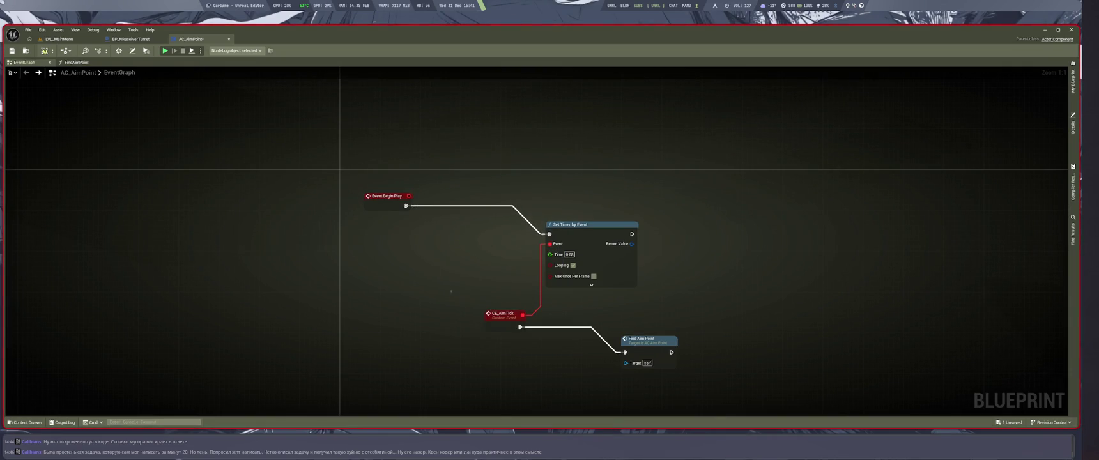
left_click_drag(528, 376, 459, 313)
key("ctrl+s")
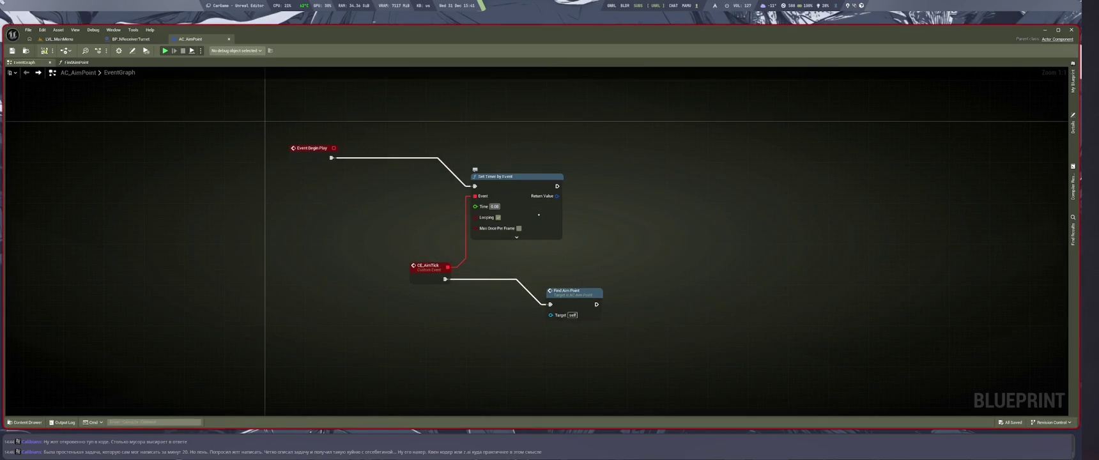
left_click_drag(495, 206, 505, 207)
key("ctrl+s")
Step: In FindAimPoint, promote Select Vector's Return Value to a new variable named AimPoint
double_click(571, 292)
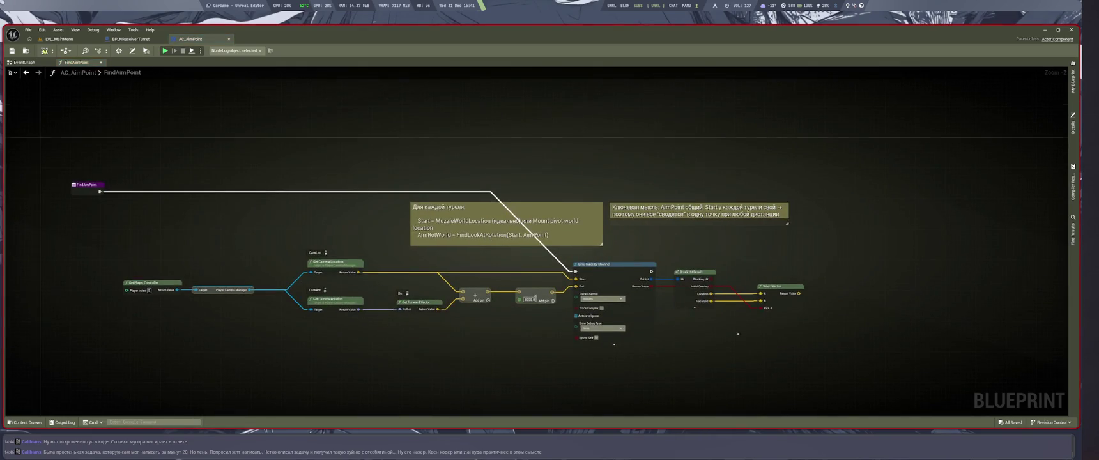
scroll(739, 333, "up", 1)
left_click_drag(717, 302, 785, 300)
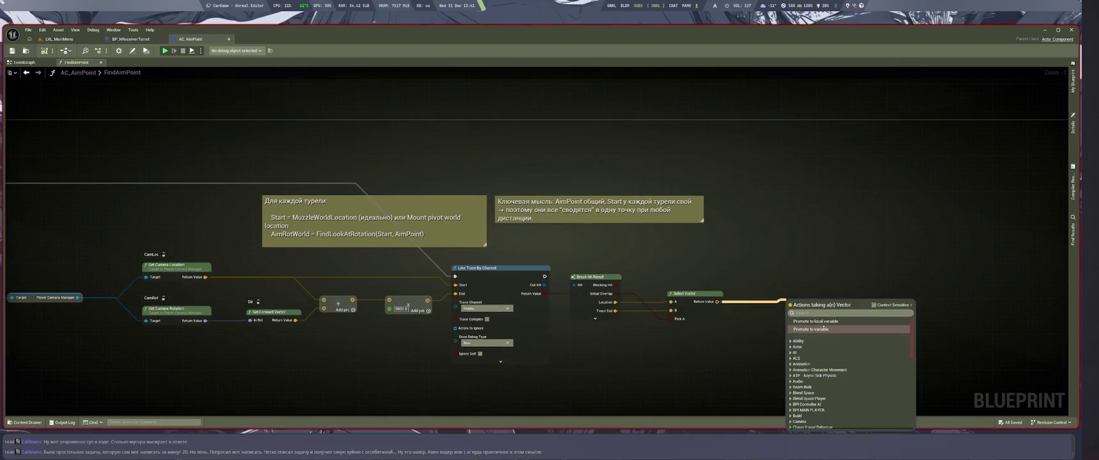
left_click(824, 329)
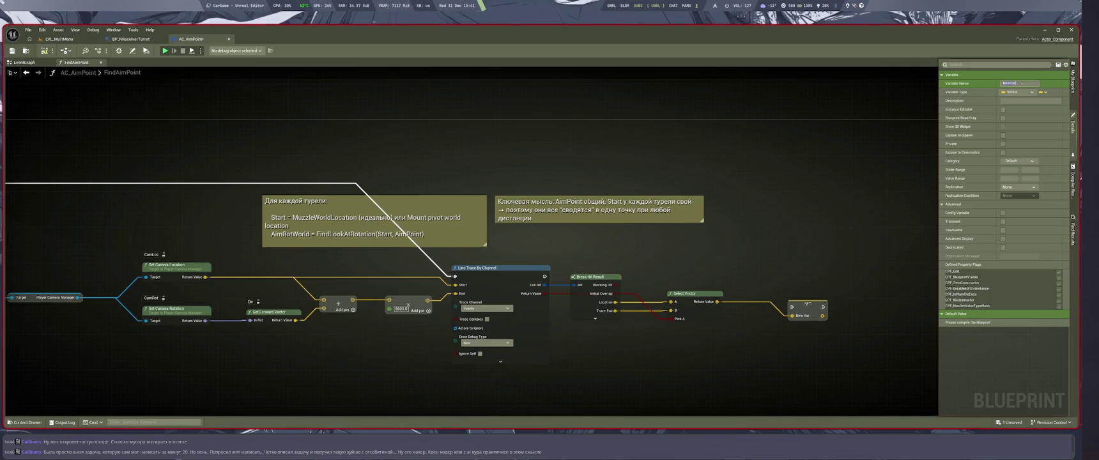
type("Target")
key("ctrl+a")
type("A")
key("Return")
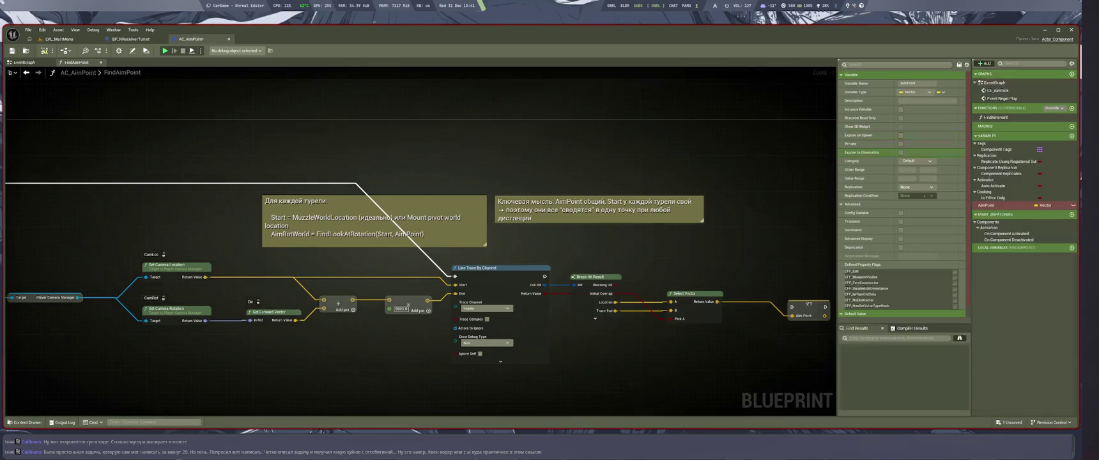
Step: Tidy the SET AimPoint node and return to the BP_NReceiverTurret graph
left_click_drag(808, 307, 812, 295)
left_click_drag(678, 254, 788, 256)
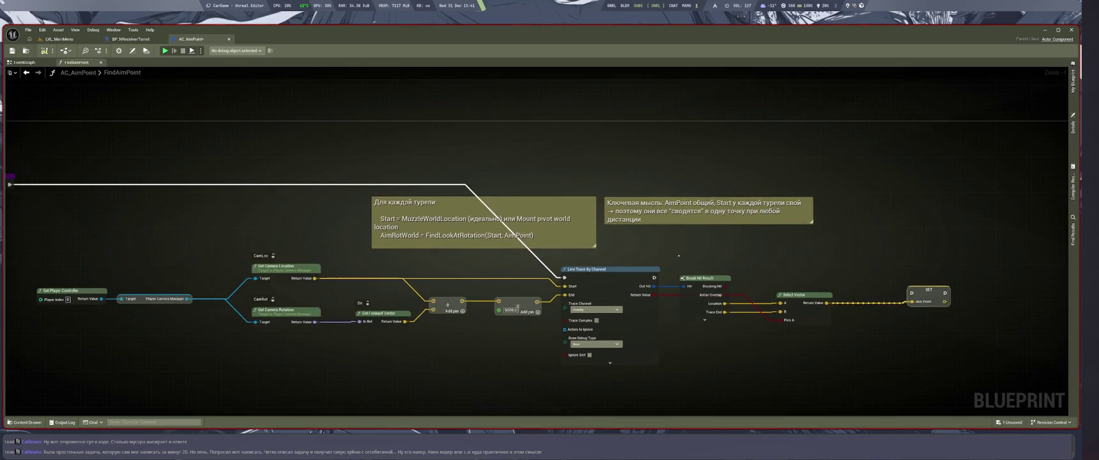
mouse_move(658, 278)
left_mouse_down()
mouse_move(895, 278)
mouse_move(914, 287)
left_mouse_up()
key("alt+Left")
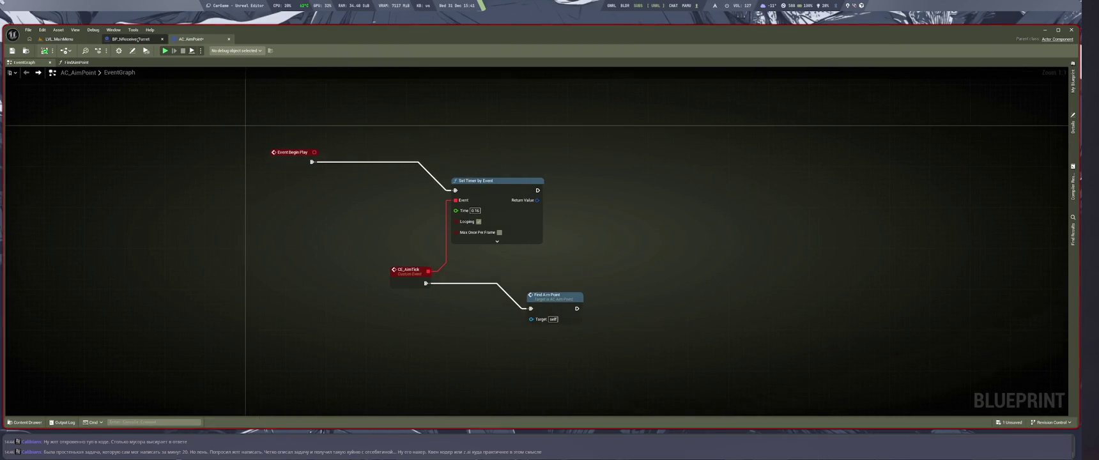
left_click(139, 40)
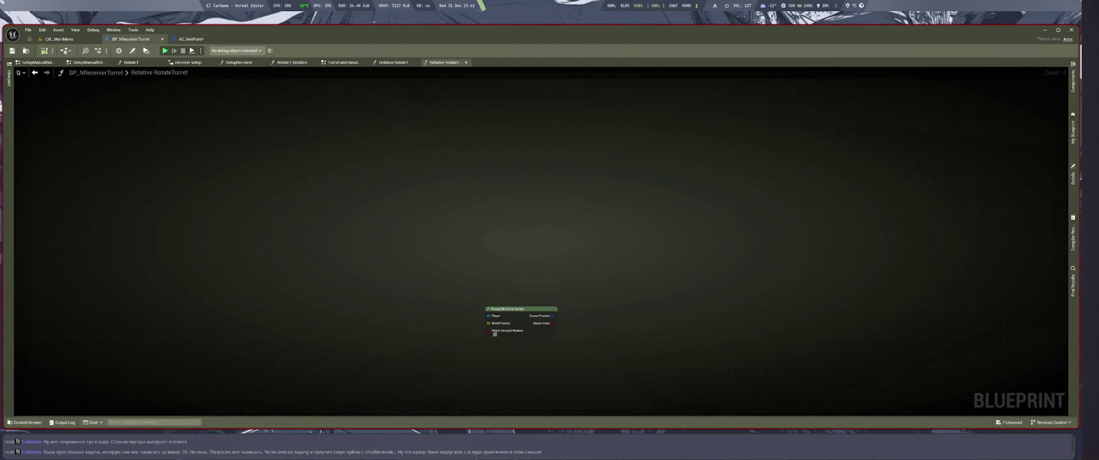
Step: Open the PRT_NWheelVehicle blueprint from the Vehicle Blueprint folder in the content browser
left_click(59, 39)
left_click(26, 422)
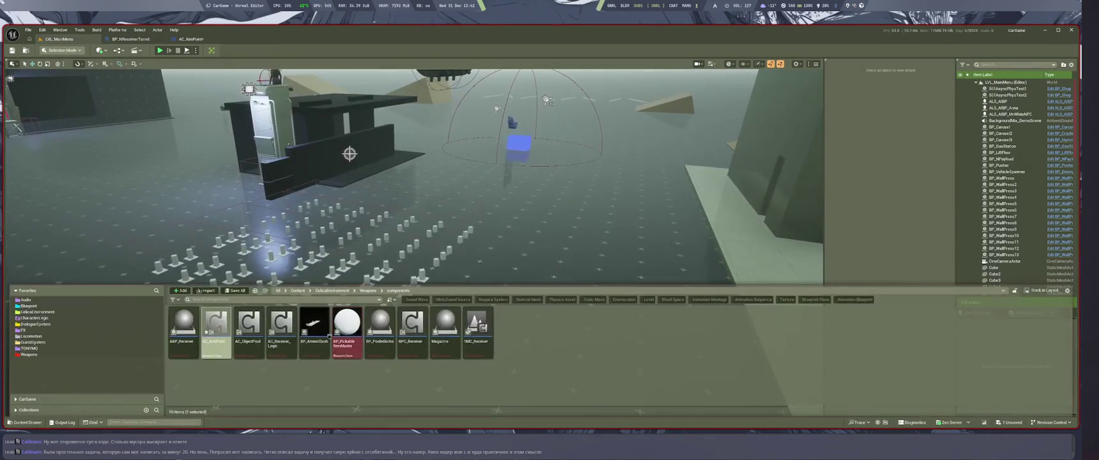
left_click_drag(407, 251, 407, 242)
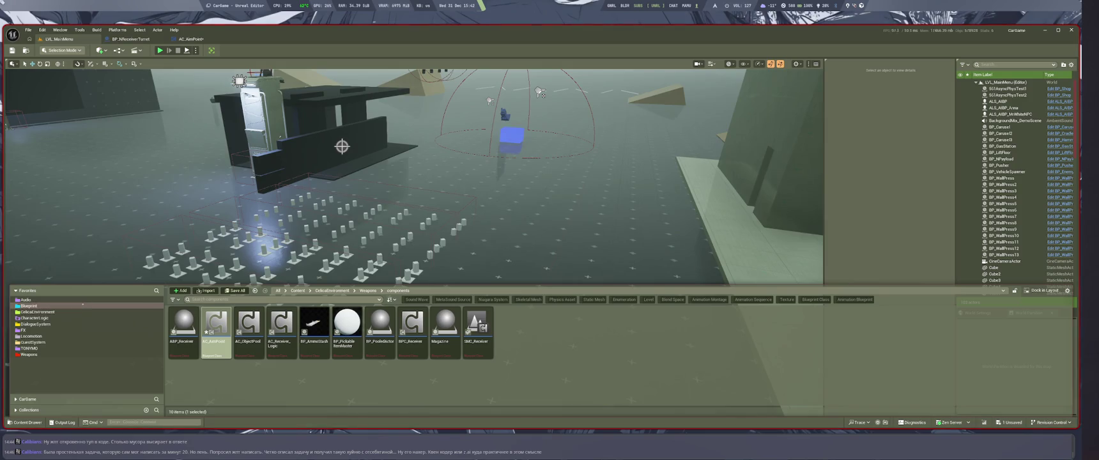
left_click(88, 306)
double_click(378, 354)
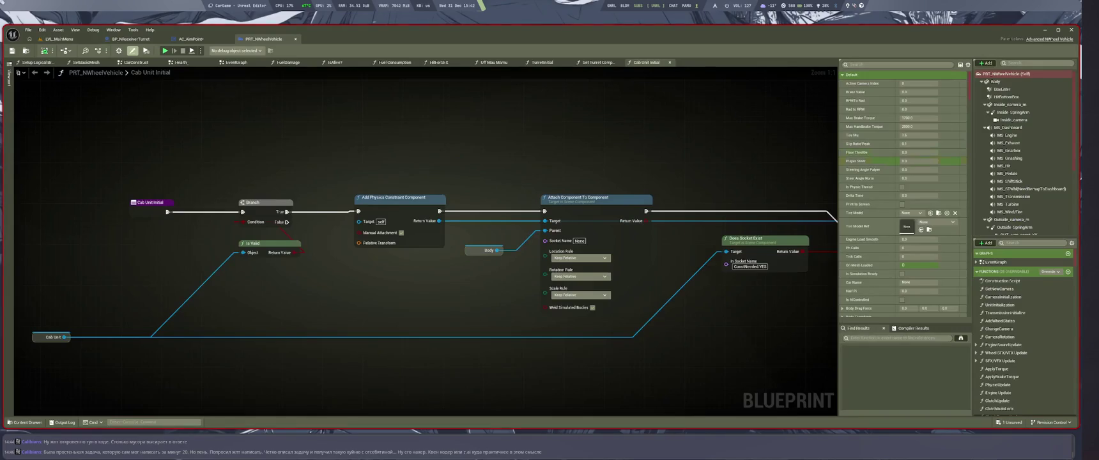
Step: Add an AC_AimPoint component to the vehicle, review its settings, then view the EventGraph
left_click(987, 63)
type("arm")
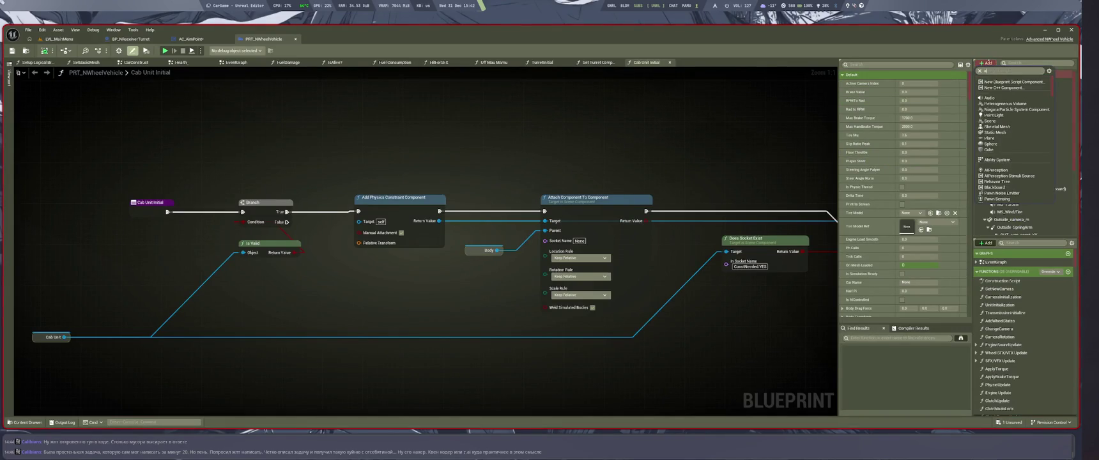
left_click(1014, 82)
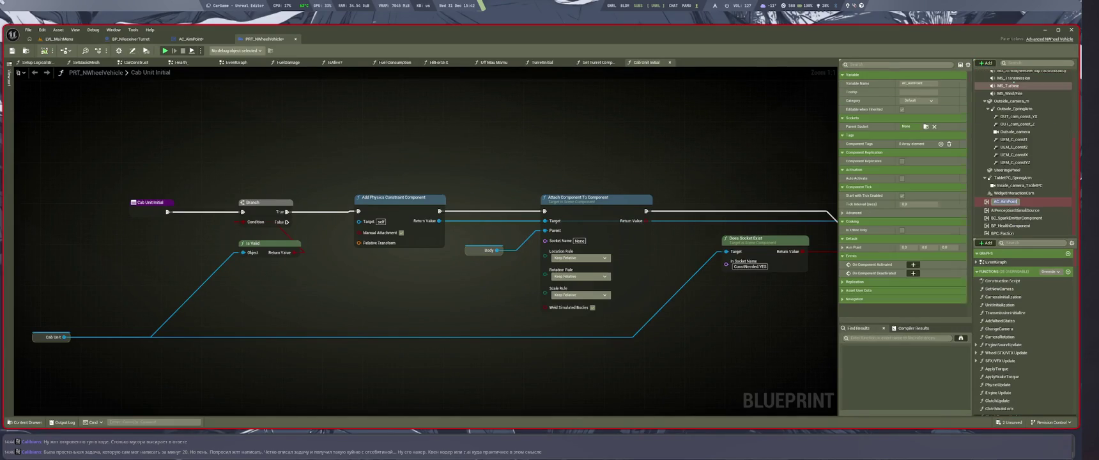
left_click(1021, 200)
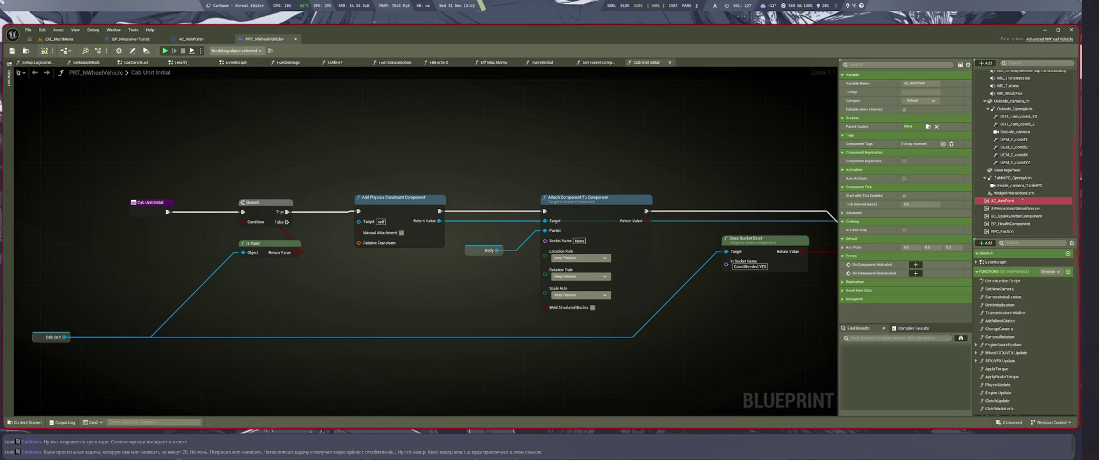
scroll(635, 124, "down", 4)
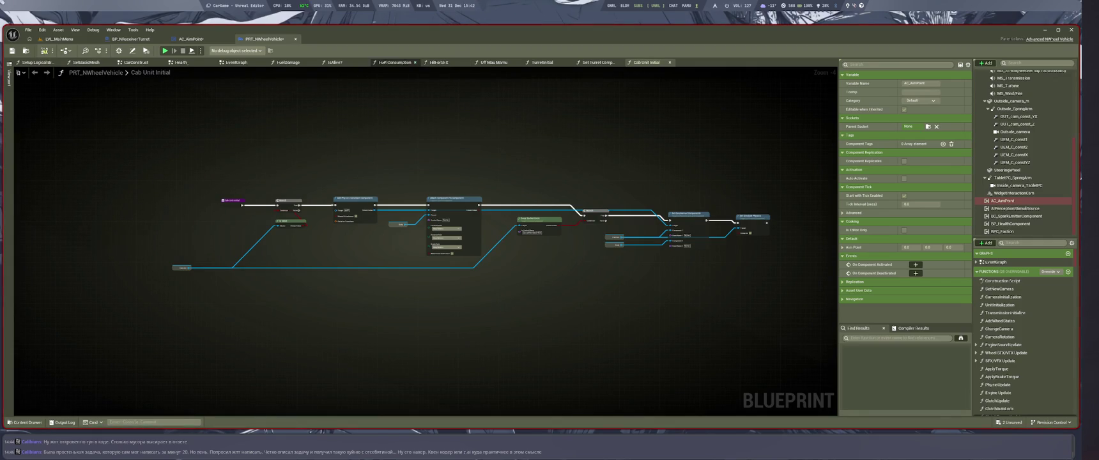
left_click(237, 62)
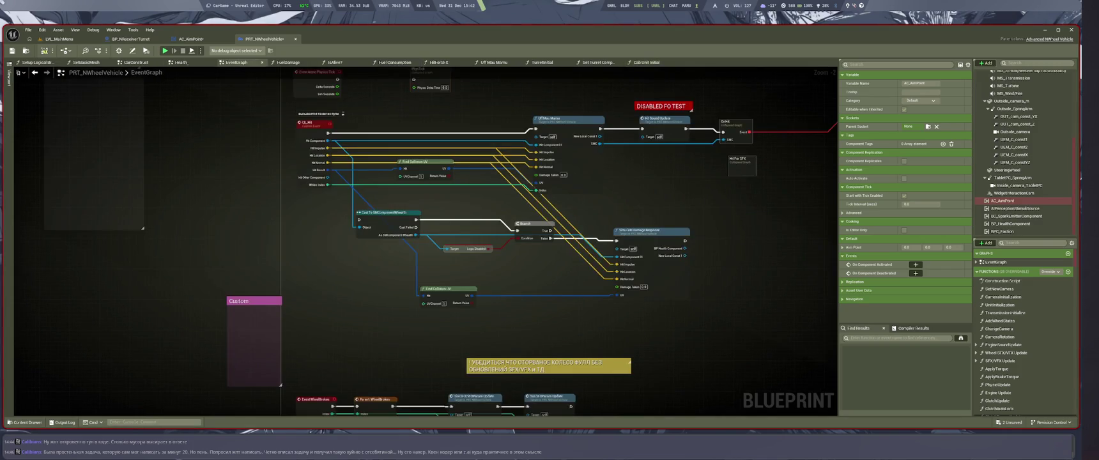
Step: In Set Turret Component, realign the vehicle SET and Self nodes with ADD and save
key("ctrl+shift+space")
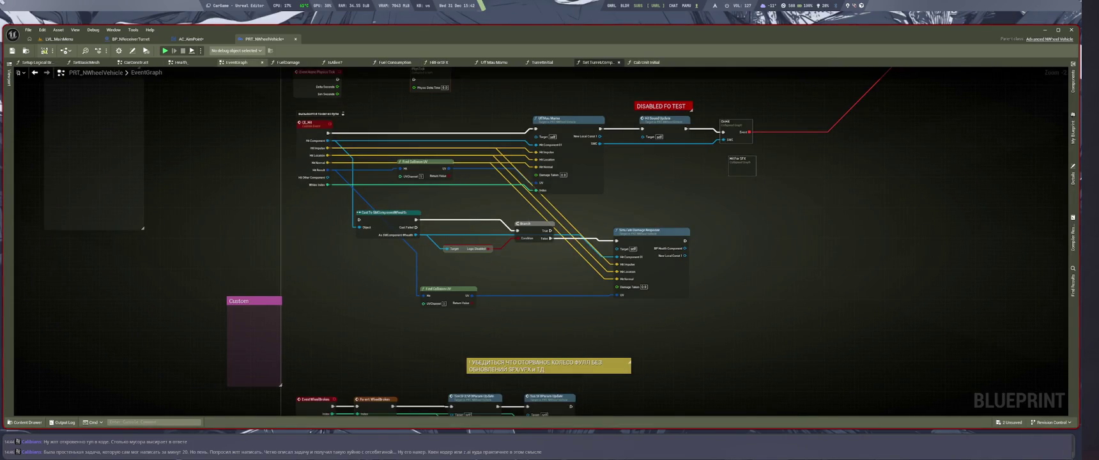
left_click(598, 62)
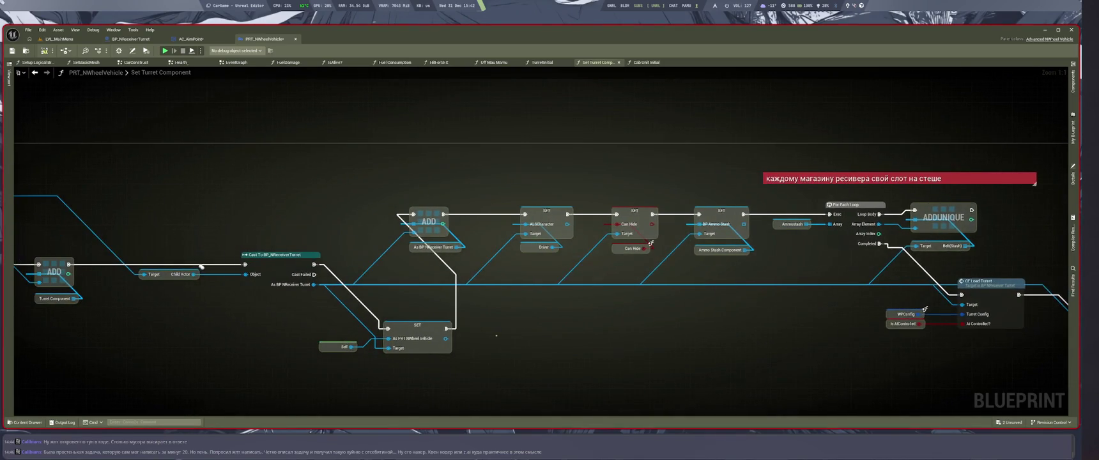
scroll(60, 258, "down", 1)
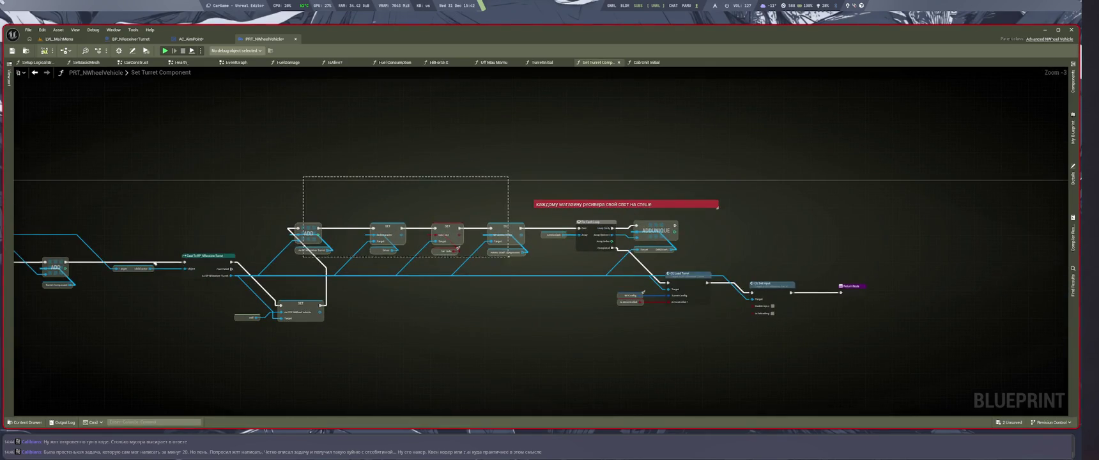
left_click_drag(309, 233, 464, 233)
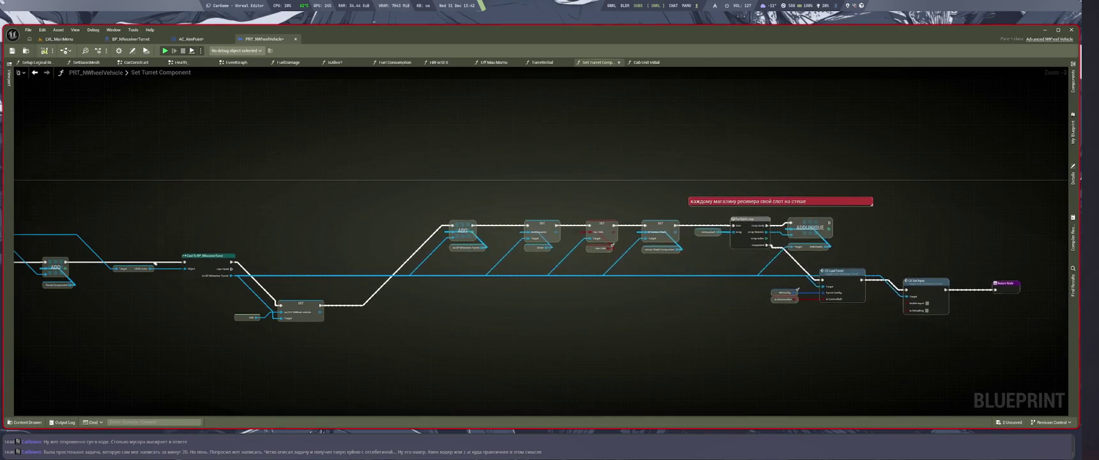
scroll(284, 323, "up", 3)
left_click_drag(283, 323, 357, 205)
left_click_drag(429, 292, 528, 319)
left_click_drag(323, 247, 386, 266)
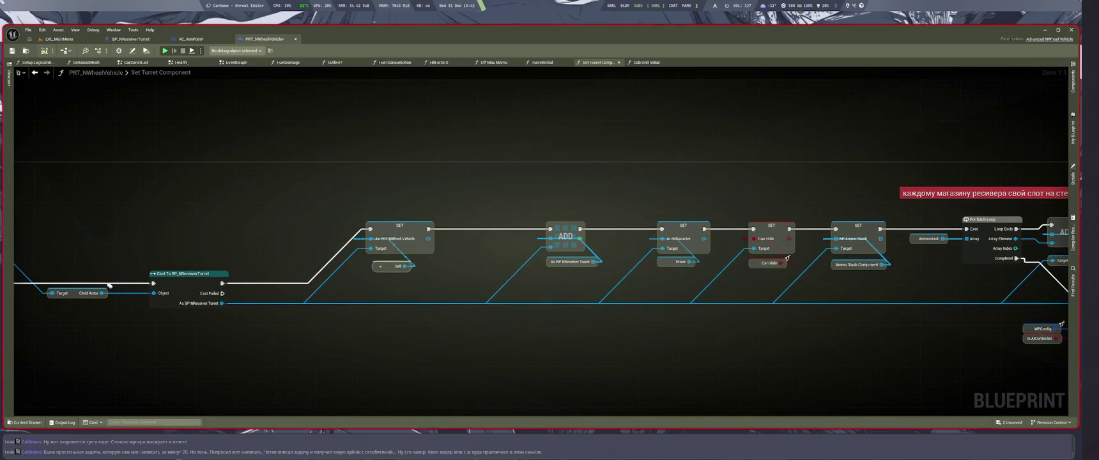
left_click_drag(624, 347, 397, 268)
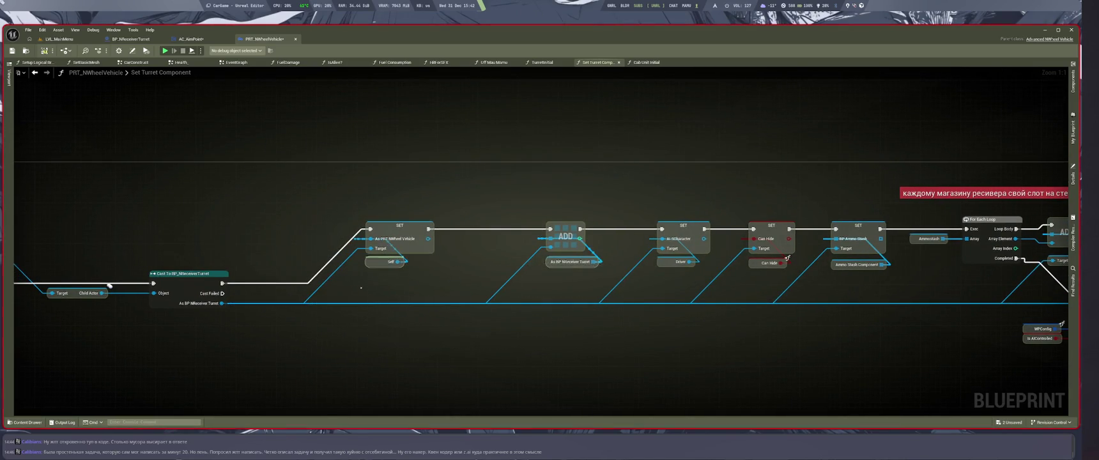
key("ctrl+s")
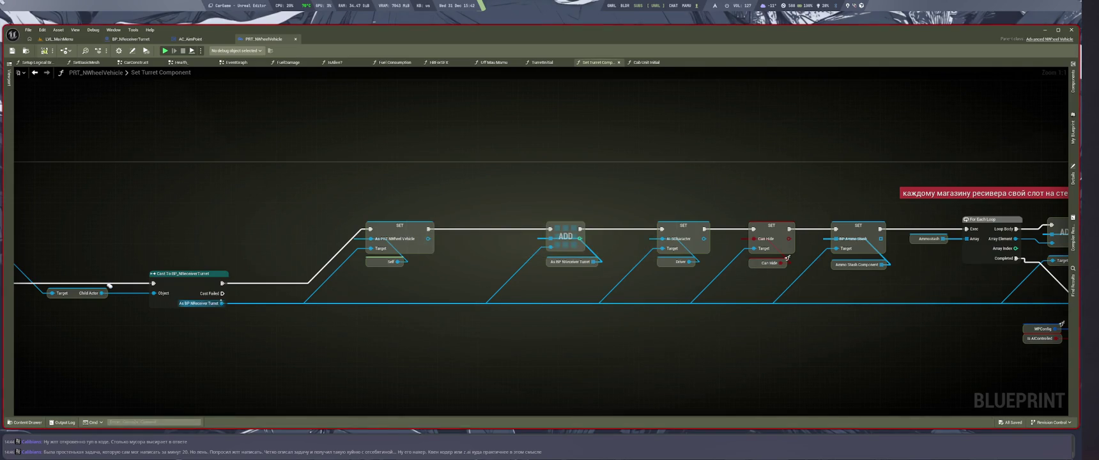
Step: Add a SET Aim Point(Total) node fed by the As BP NReceiver Turret cast output
left_click_drag(221, 303, 390, 332)
type("aimpo")
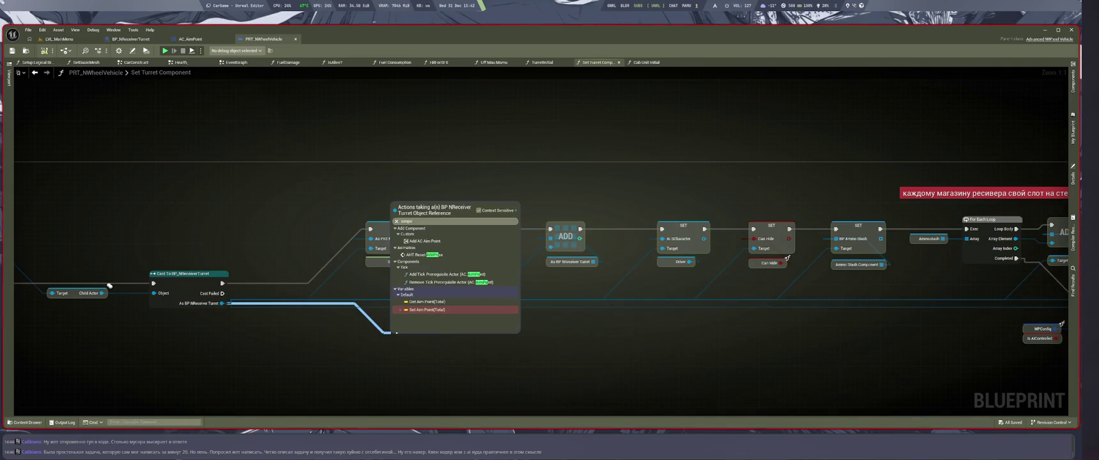
key("Return")
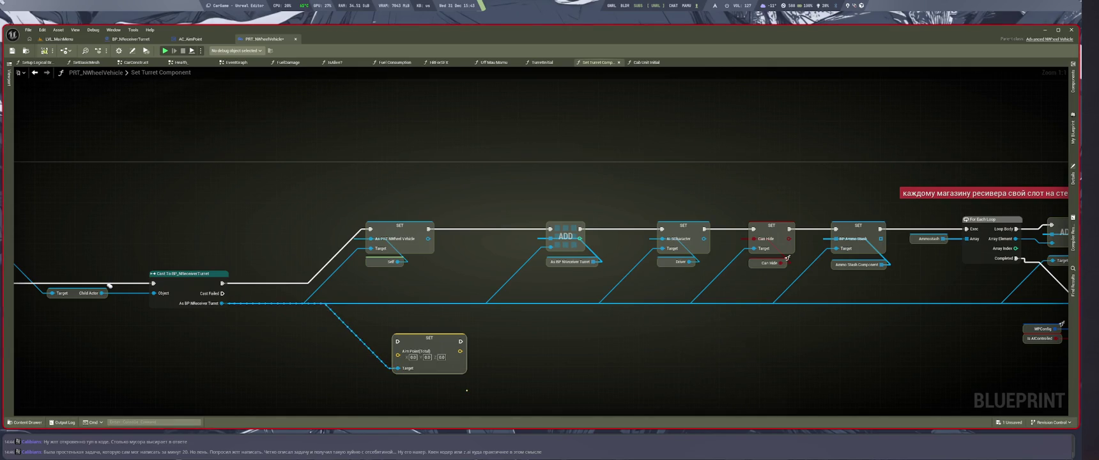
left_click(131, 39)
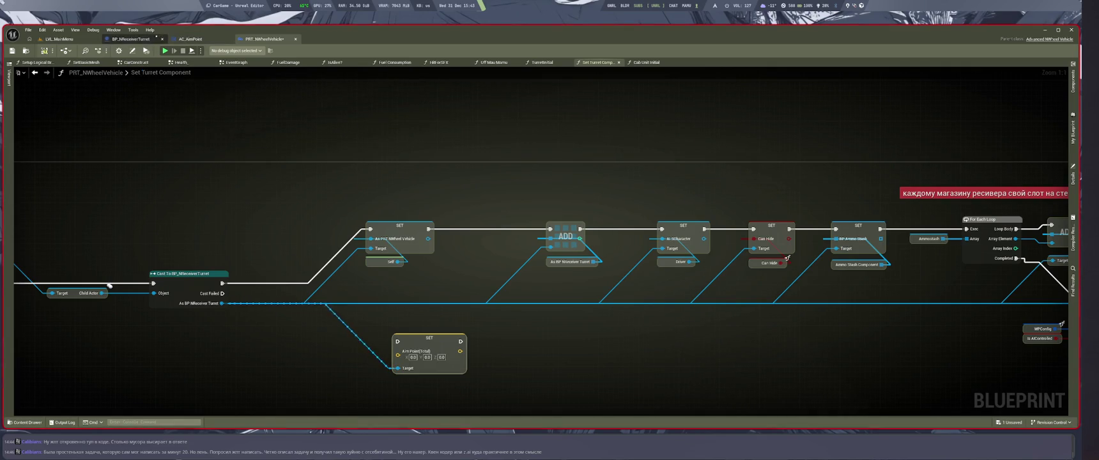
scroll(447, 237, "down", 7)
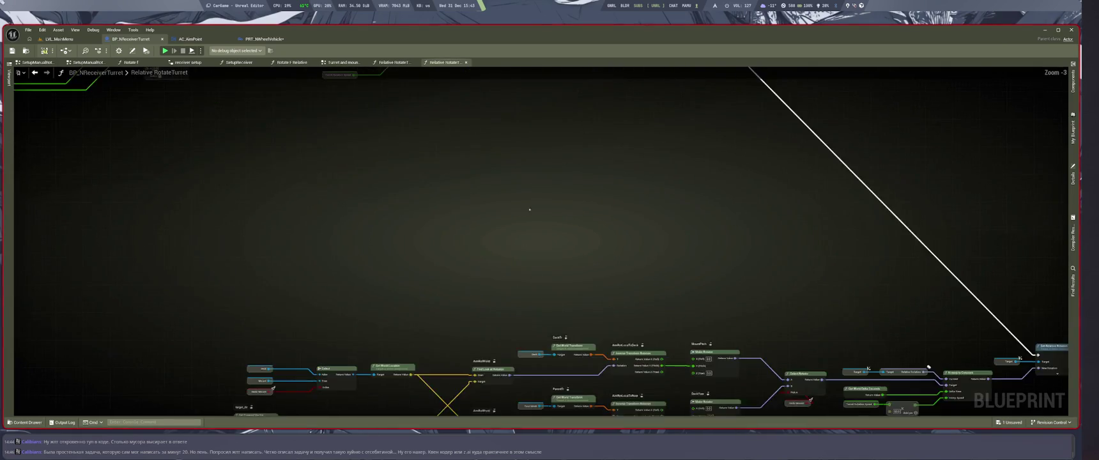
Step: Inspect the turret's AimTarget and AimPoint(Total) variables in My Blueprint
scroll(659, 346, "up", 4)
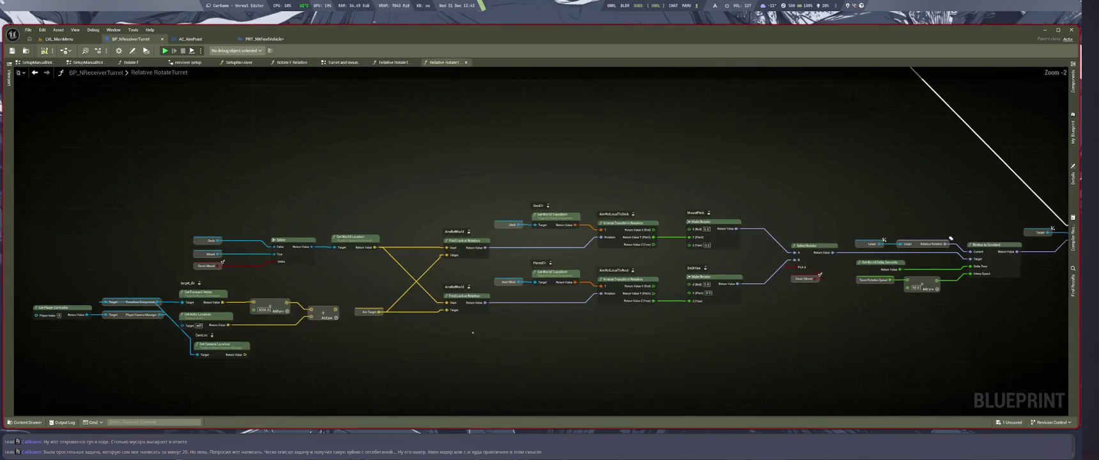
scroll(668, 329, "up", 2)
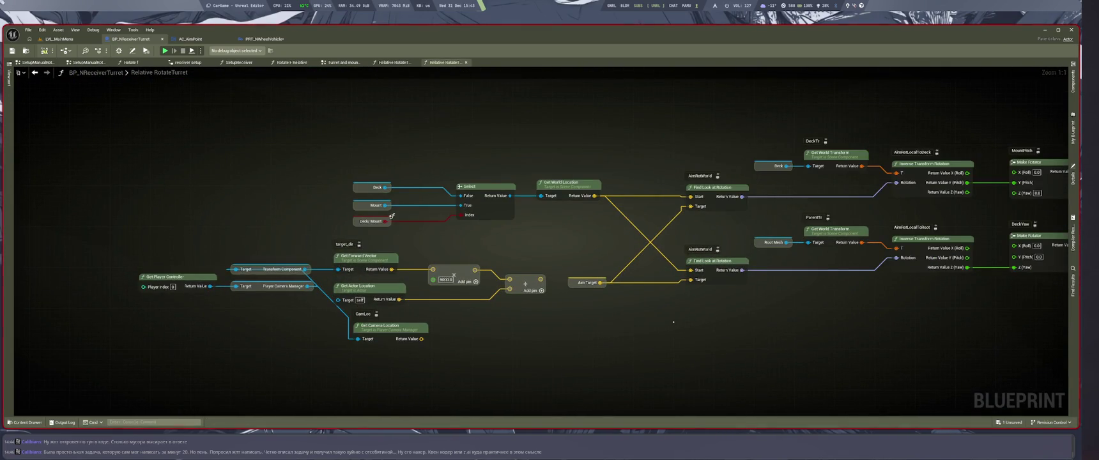
left_click(587, 283)
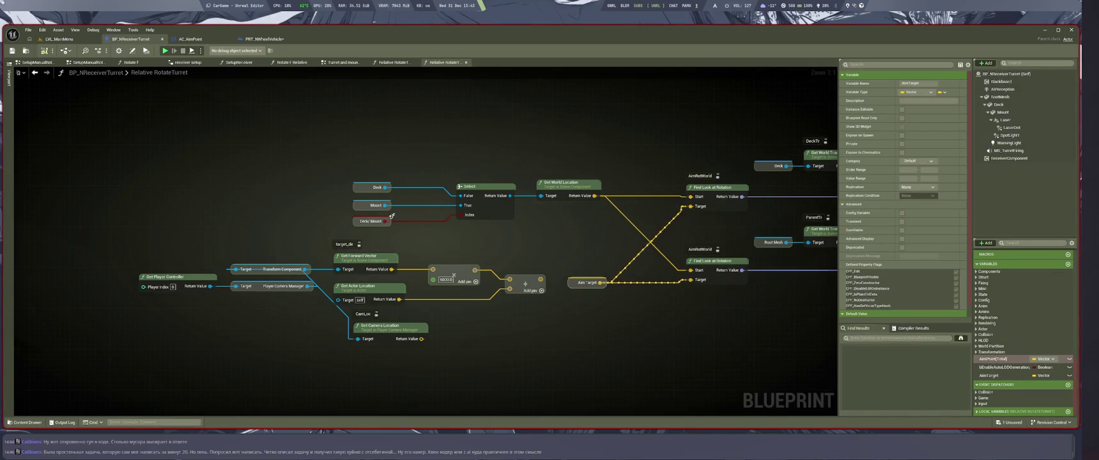
left_click(996, 359)
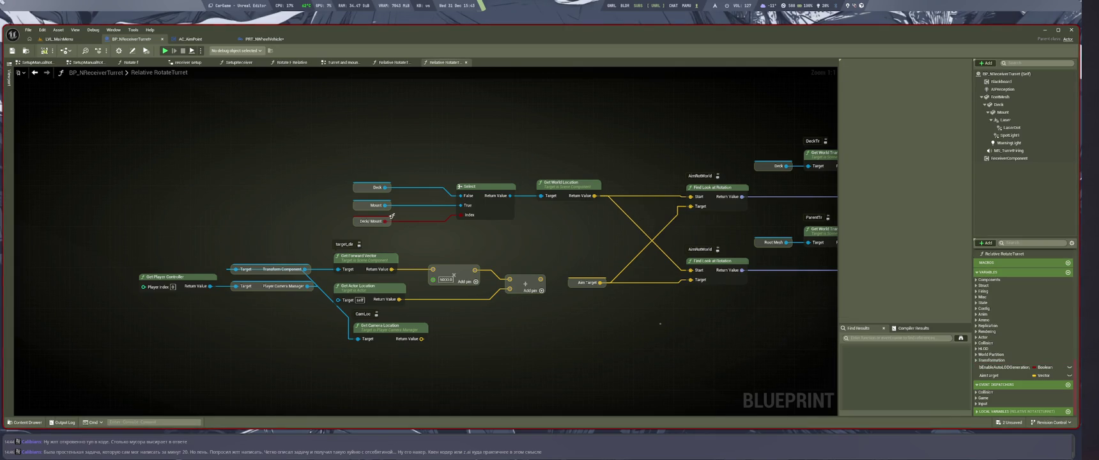
Step: Back in the vehicle's Set Turret Component, drag a new action from As BP NReceiver Turret
left_click(265, 39)
left_click_drag(606, 300, 616, 298)
left_click_drag(288, 278, 448, 382)
Step: Add a Set Aim Target node and rename the turret's variable to AimPointTarget
type("aim")
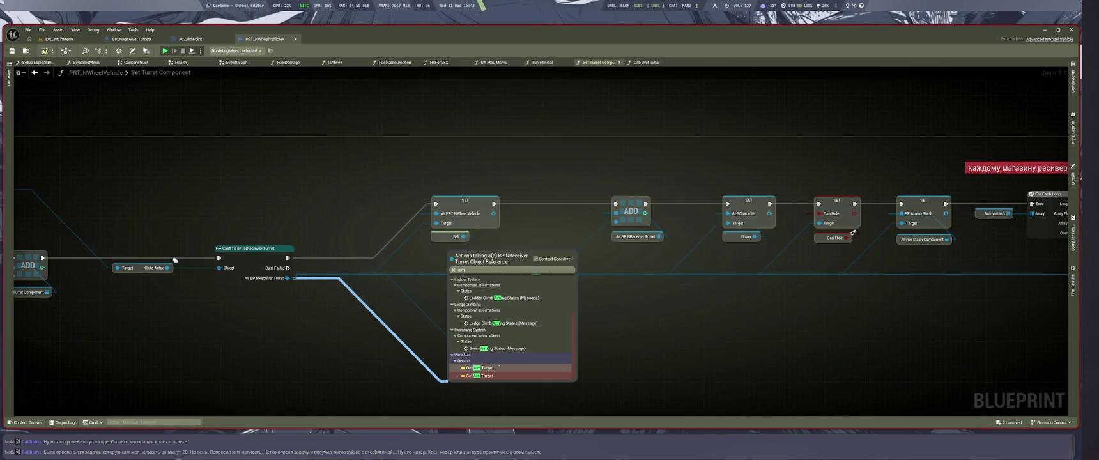
left_click(493, 375)
left_click_drag(505, 387, 532, 318)
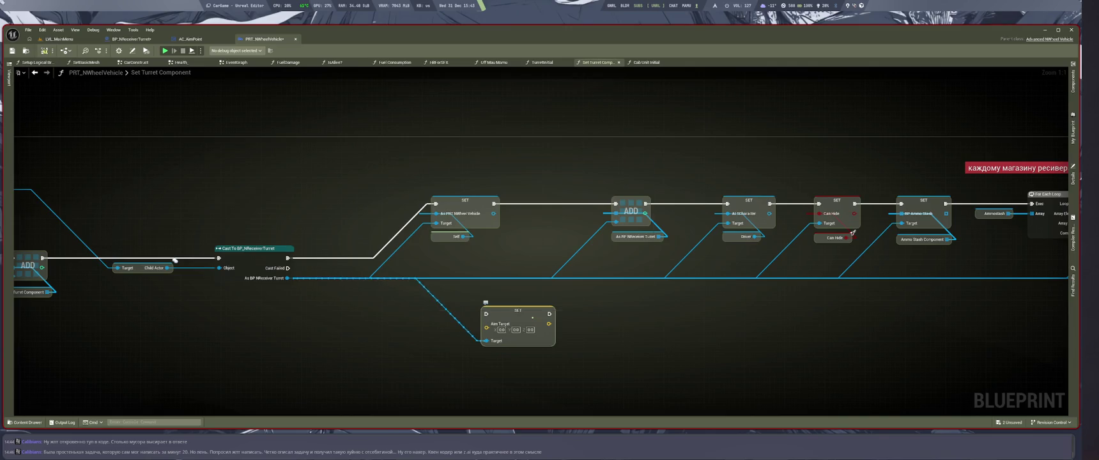
double_click(533, 318)
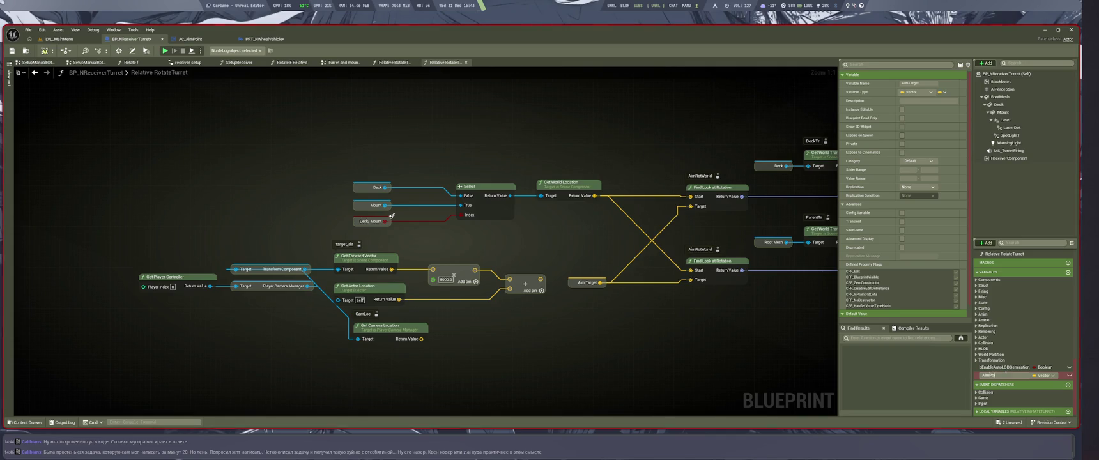
type("rget")
key("Return")
Step: Insert the SET Aim Point Target node between the first SET and ADD in the chain
left_click(264, 39)
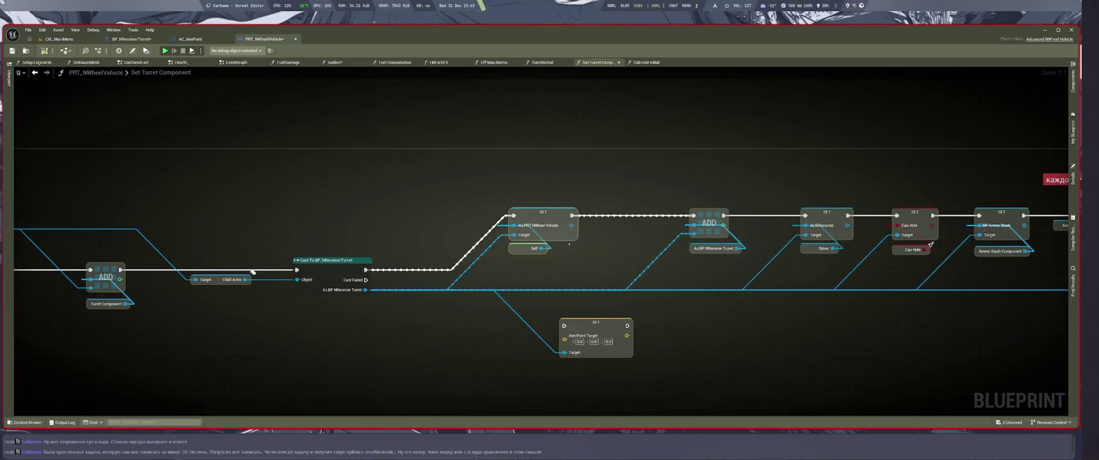
left_click_drag(544, 212, 484, 211)
mouse_move(596, 322)
left_mouse_down()
mouse_move(585, 222)
mouse_move(513, 215)
left_mouse_up()
left_click_drag(595, 218, 598, 214)
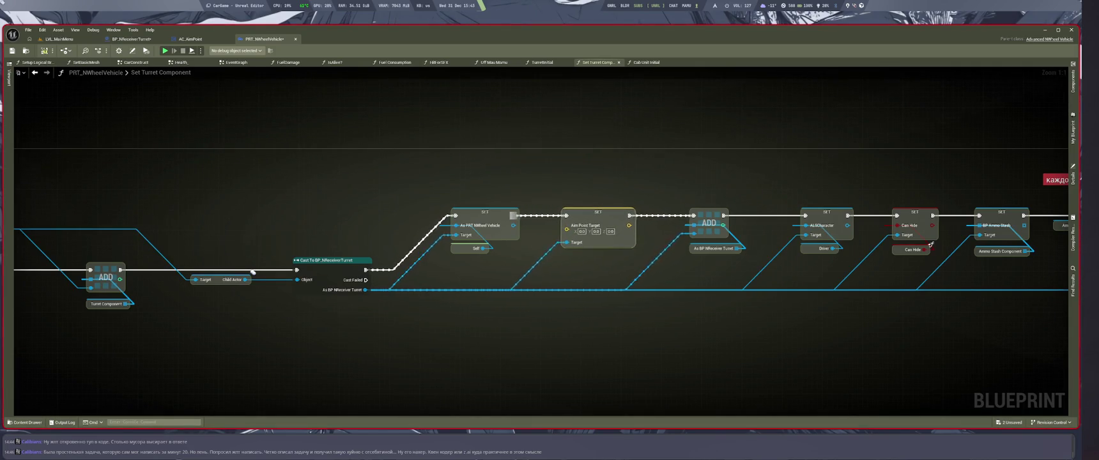
left_click(672, 346)
key("shift+space")
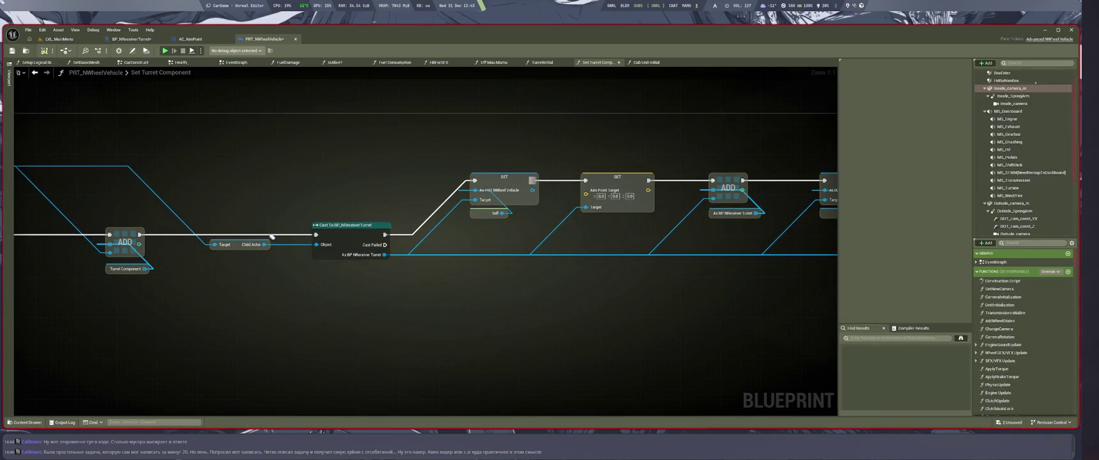
Step: Select AC_AimPoint in the Components list, drag it in as a getter, and position it below the turret chain
key("Down")
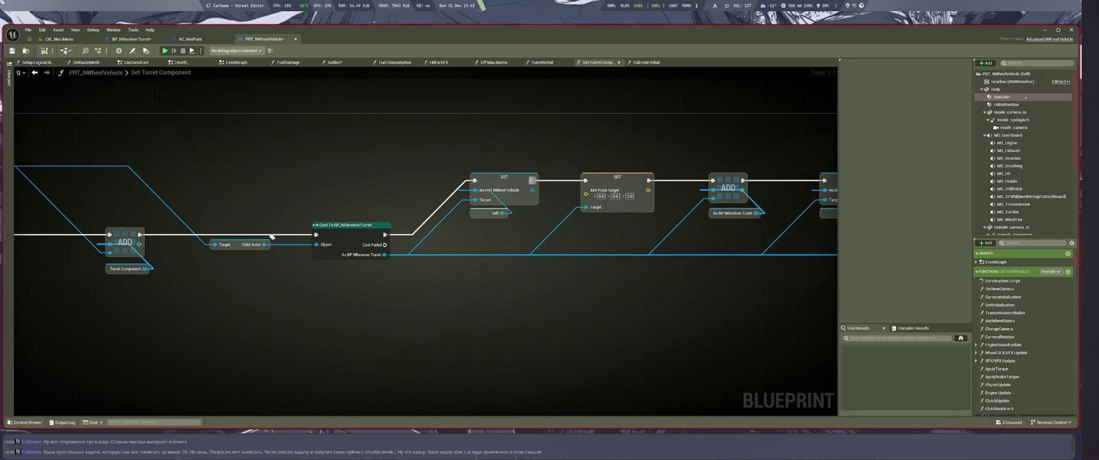
key("Left")
key("Down")
key("Down")
key("Down")
key("Up")
key("Up")
key("Up")
mouse_move(1001, 97)
left_mouse_down()
mouse_move(507, 312)
mouse_move(479, 300)
left_mouse_up()
left_click_drag(456, 338, 538, 339)
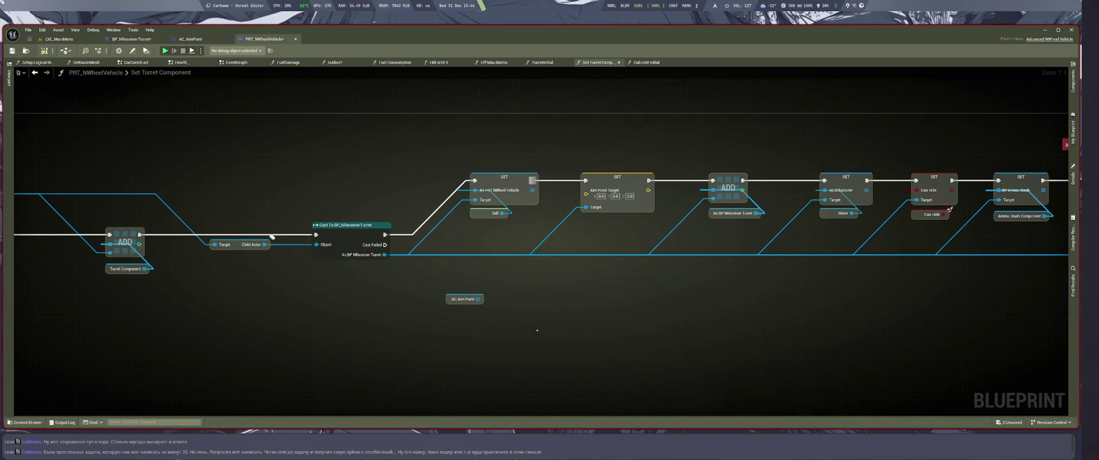
left_click_drag(631, 361, 507, 352)
left_click_drag(465, 299, 456, 289)
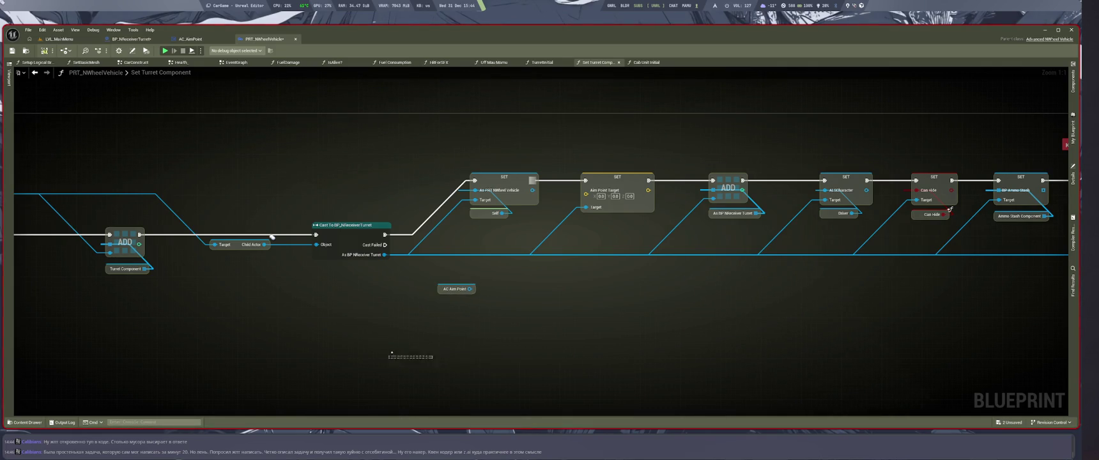
left_click_drag(478, 346, 390, 358)
left_click_drag(572, 268, 581, 289)
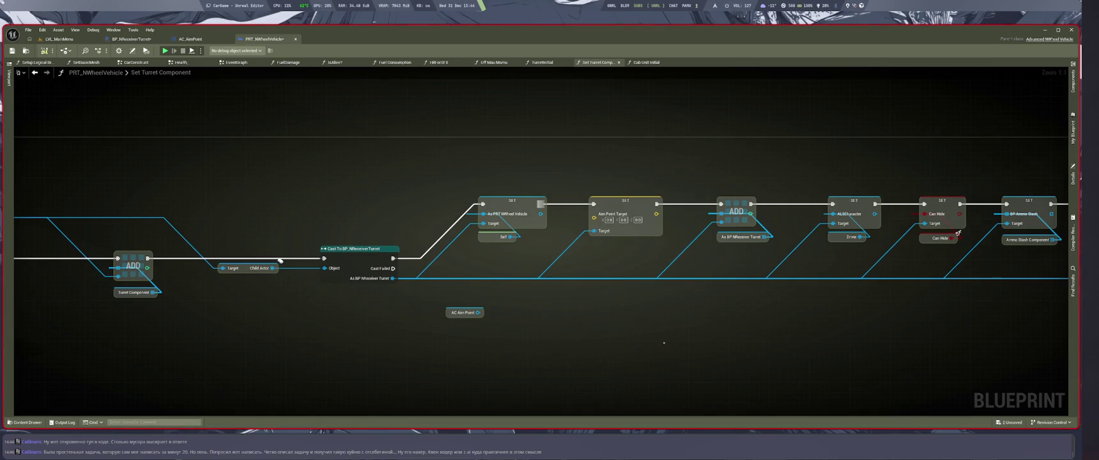
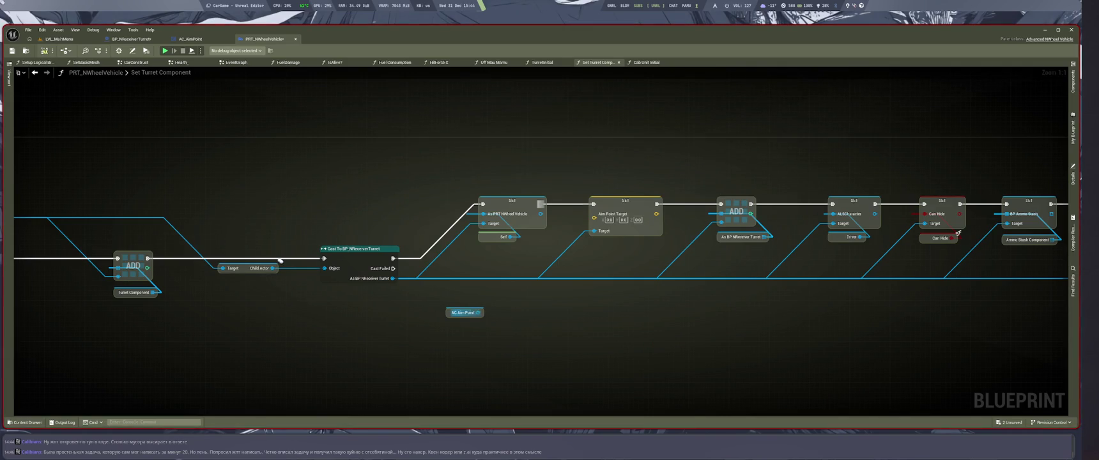
Step: Add a Get Aim Point node from AC Aim Point and wire it into SET's Aim Point Target
left_click_drag(478, 313, 565, 330)
type("aim poi")
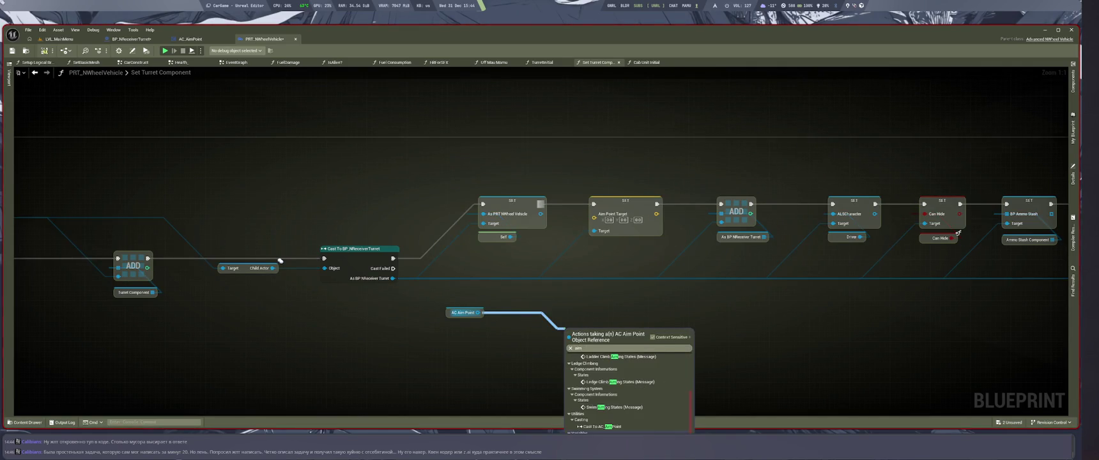
key("Up")
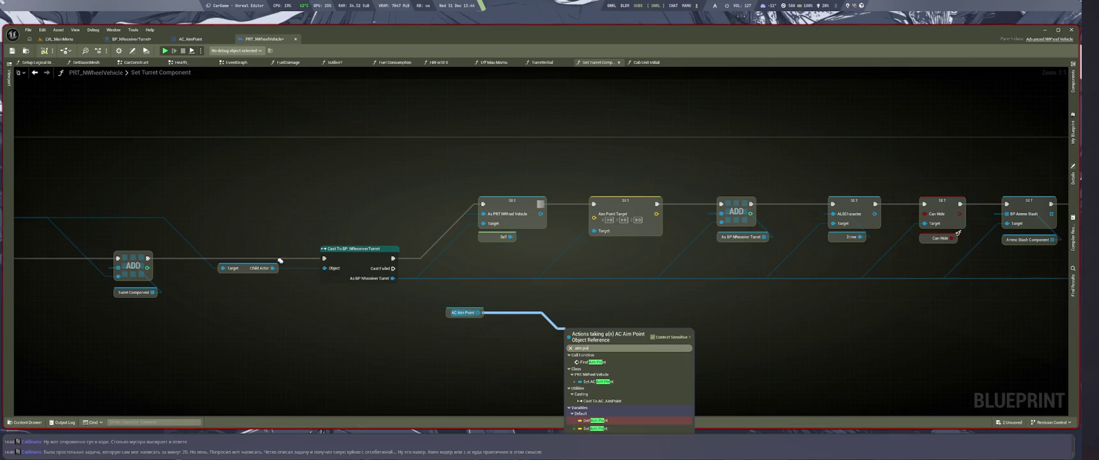
key("Return")
left_click_drag(619, 335, 594, 214)
Step: Line up the AC Aim Point and Get Aim Point nodes neatly side by side
left_click_drag(581, 334, 559, 314)
mouse_move(464, 313)
left_mouse_down()
mouse_move(524, 321)
mouse_move(463, 314)
left_mouse_up()
mouse_move(597, 314)
left_mouse_down()
mouse_move(621, 299)
mouse_move(601, 316)
left_mouse_up()
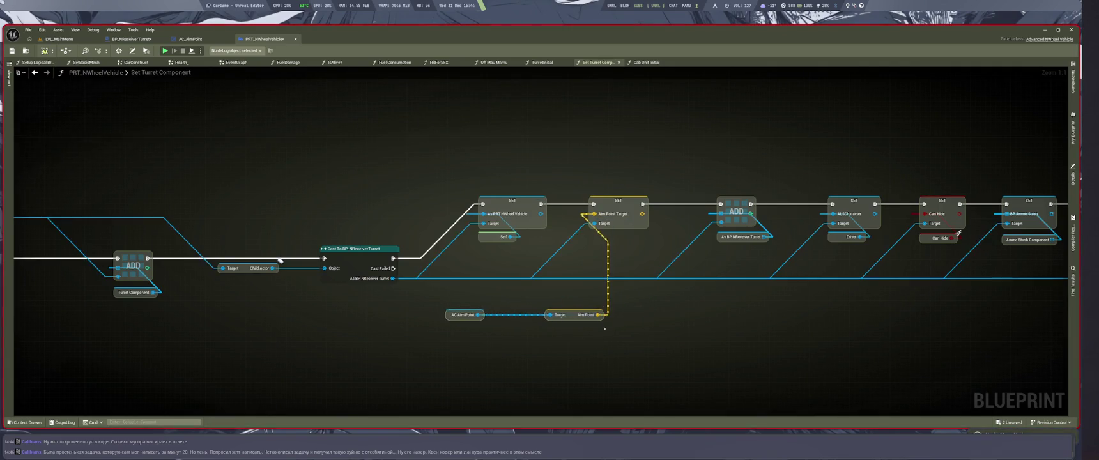
left_click_drag(463, 315, 509, 314)
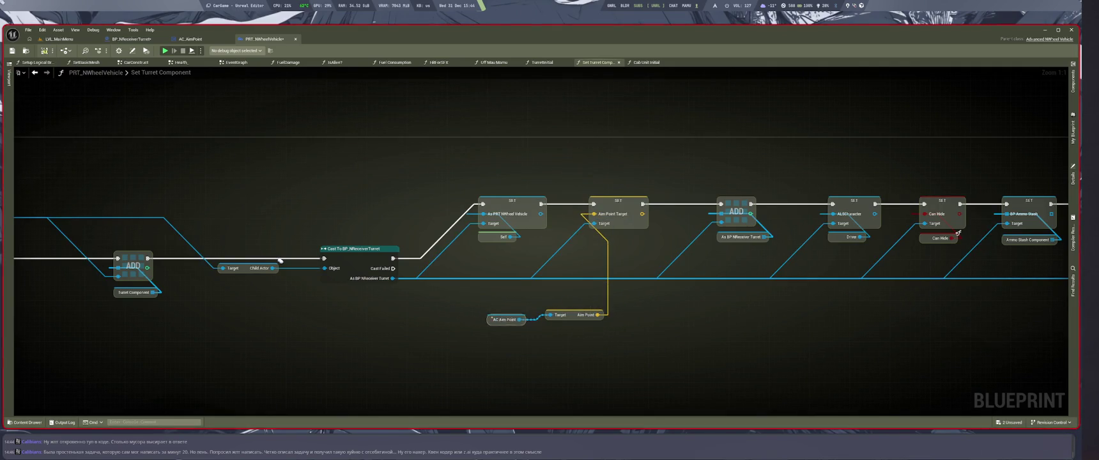
mouse_move(598, 315)
left_mouse_down()
mouse_move(625, 279)
mouse_move(597, 314)
left_mouse_up()
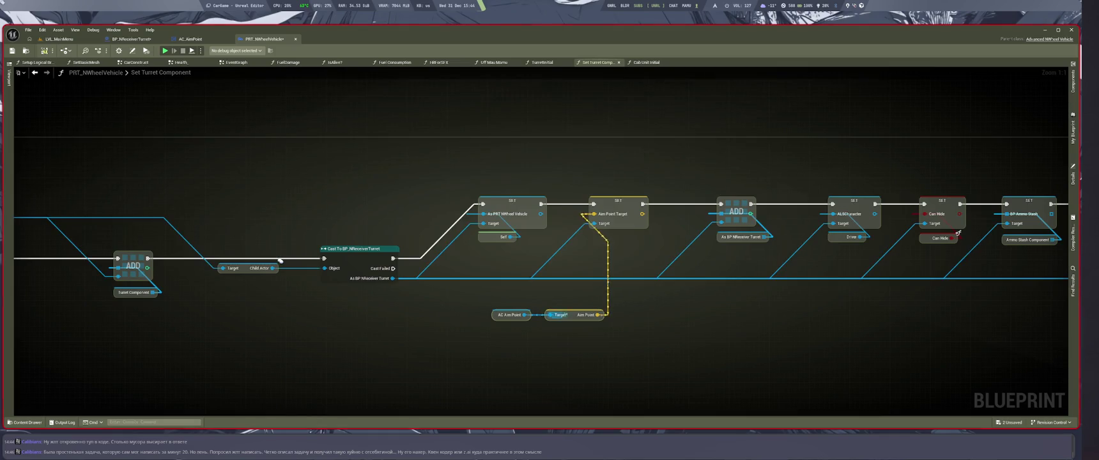
Step: Save PRT_NWheelVehicle and bring up the AC_AimPoint blueprint
key("ctrl+s")
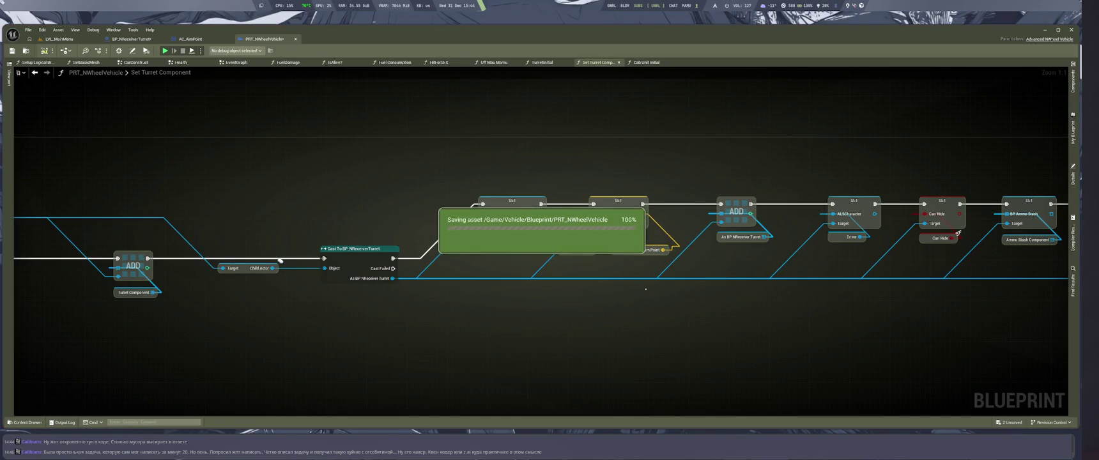
left_click_drag(645, 290, 667, 316)
left_click_drag(298, 299, 328, 324)
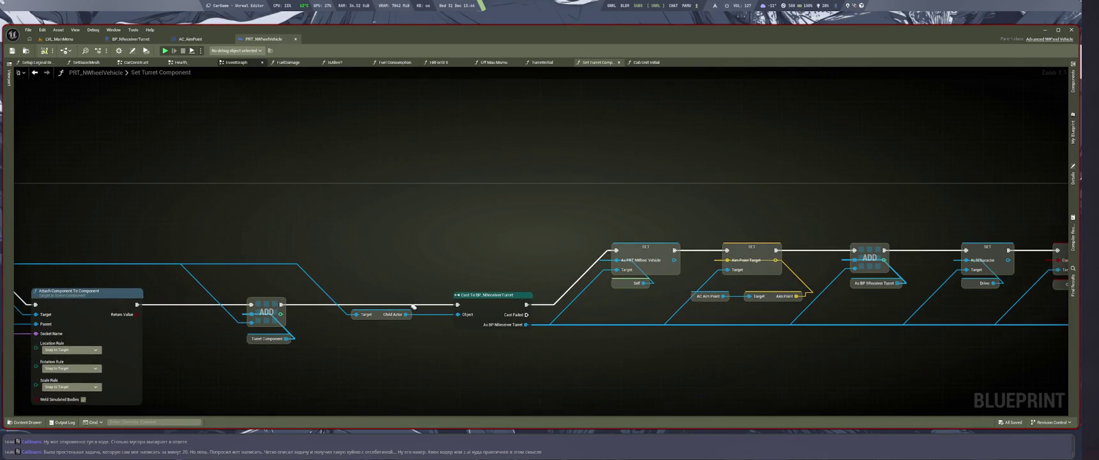
left_click(190, 39)
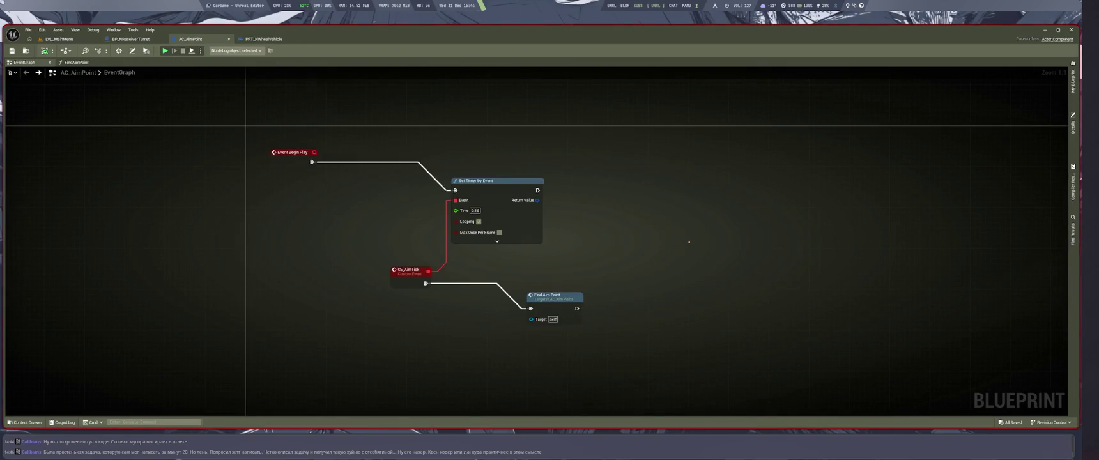
Step: Set FindAimPoint's line trace Draw Debug Type to For One Frame, then return to LVL_MainMenu
double_click(555, 307)
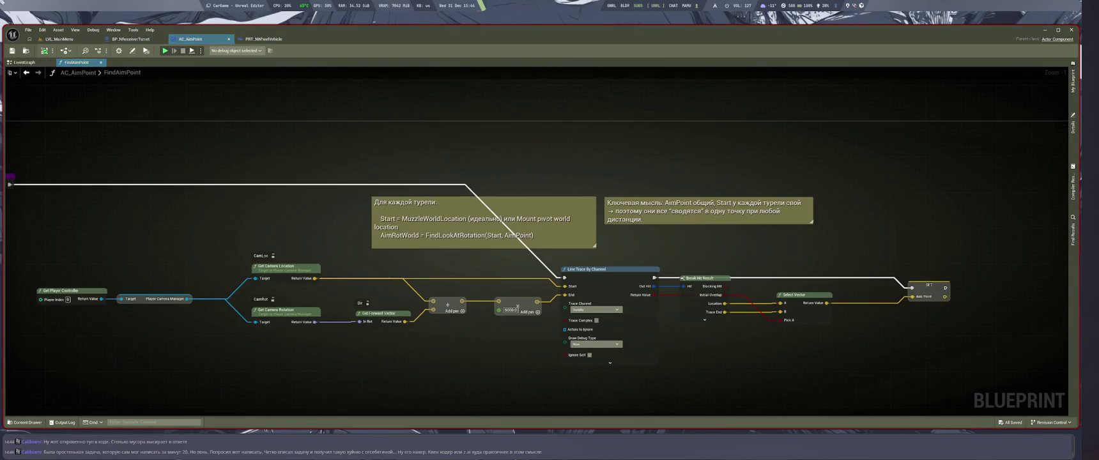
scroll(680, 346, "down", 2)
scroll(680, 346, "up", 3)
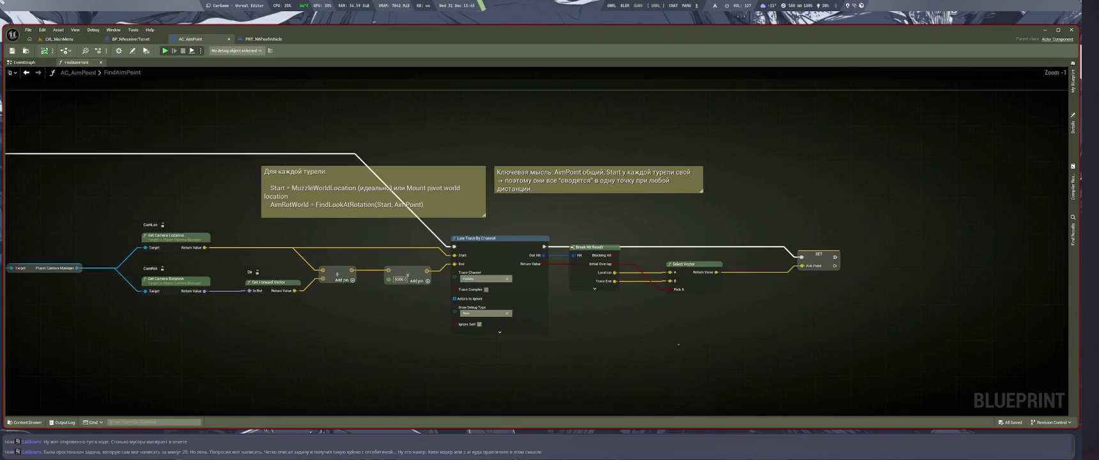
mouse_move(676, 343)
left_mouse_down()
mouse_move(946, 352)
mouse_move(928, 351)
left_mouse_up()
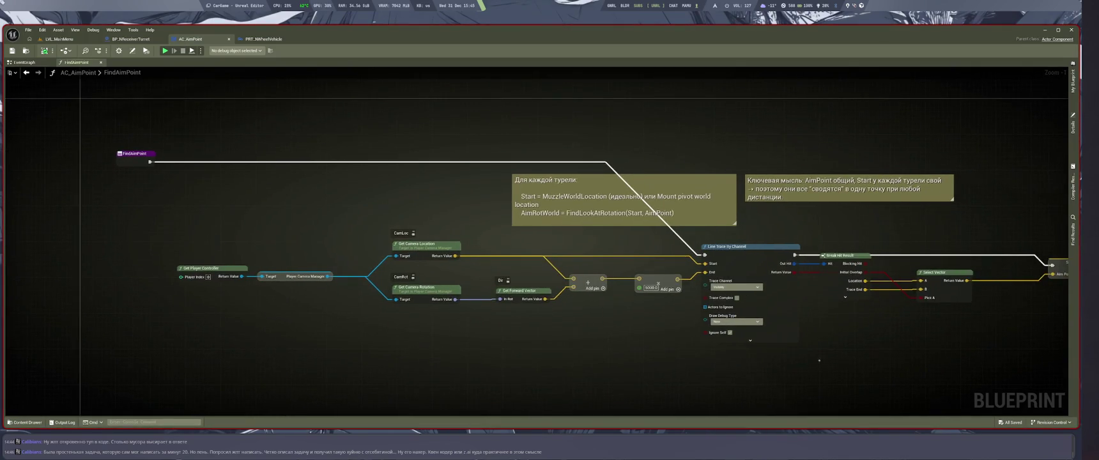
left_click(736, 322)
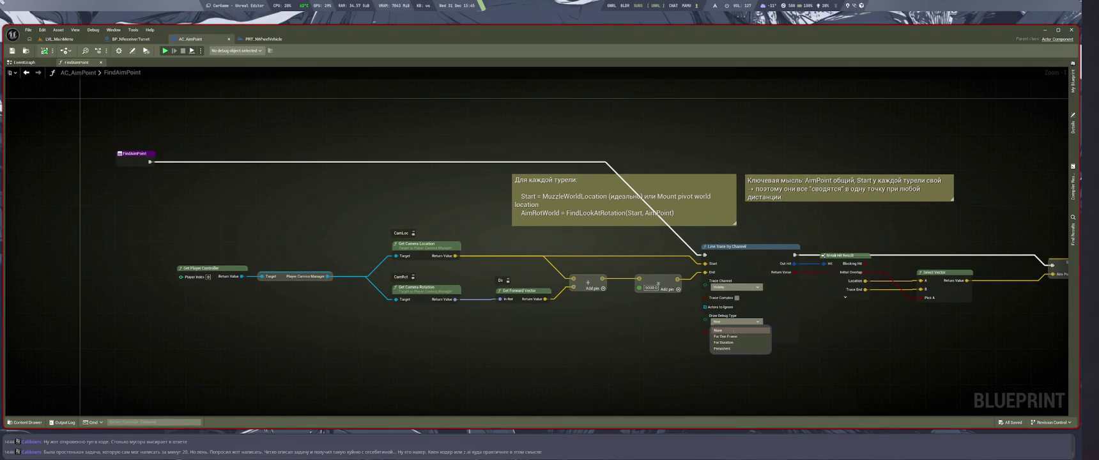
left_click(732, 334)
left_click(59, 39)
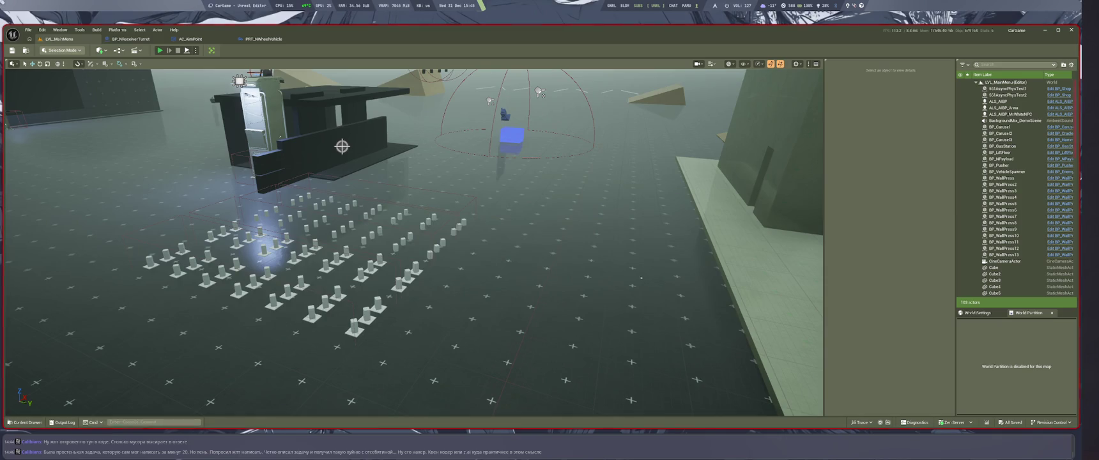
Step: Open the failing BP_NReceiverTurret blueprint and bring Rotate f's Aim Point Target node into view
left_click(474, 238)
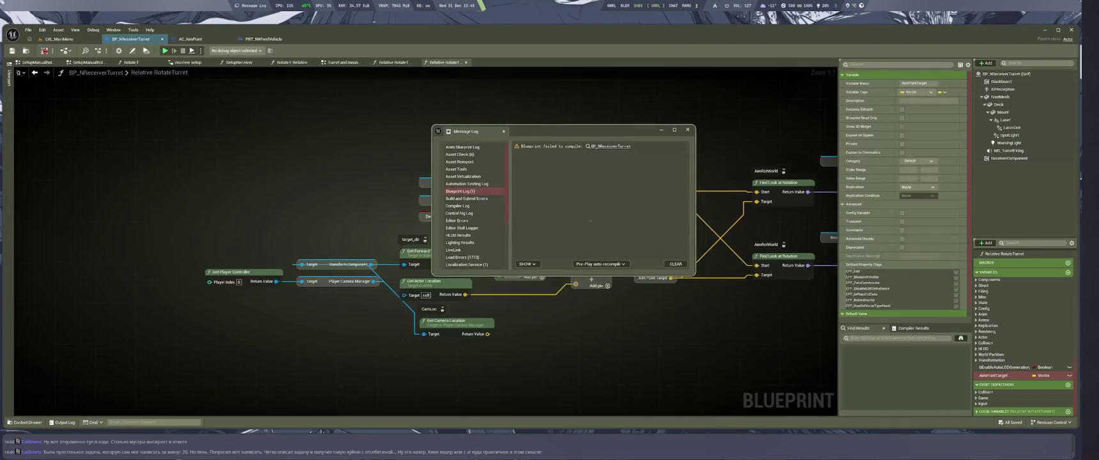
key("alt+Tab")
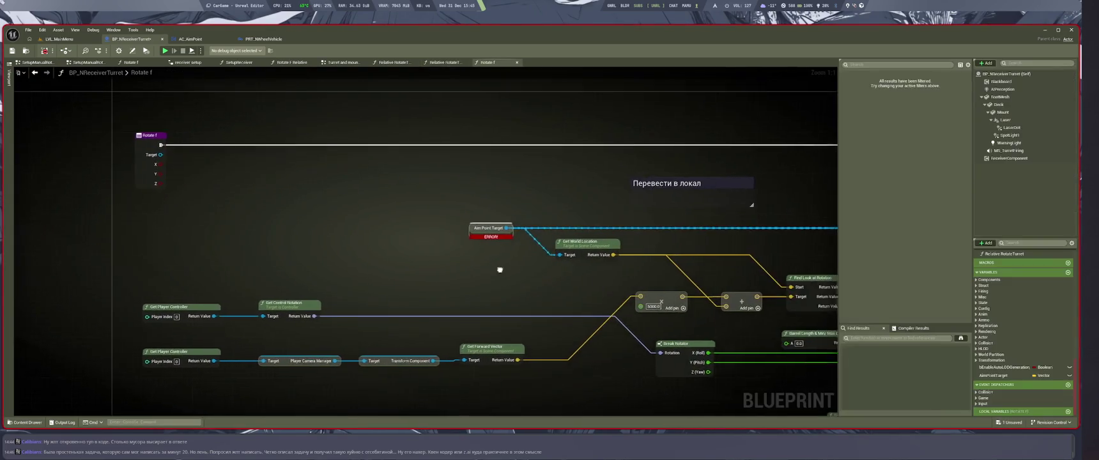
scroll(500, 270, "down", 4)
scroll(523, 269, "up", 4)
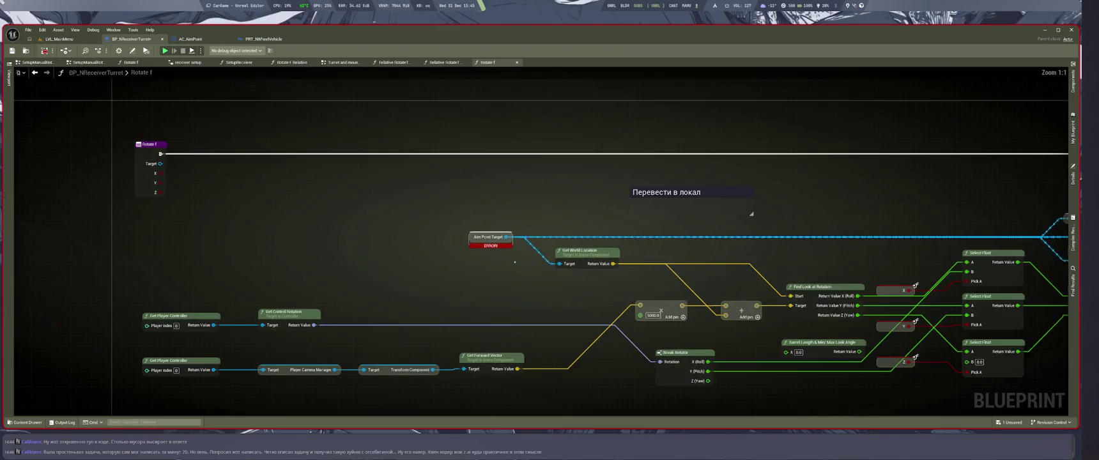
scroll(385, 291, "down", 3)
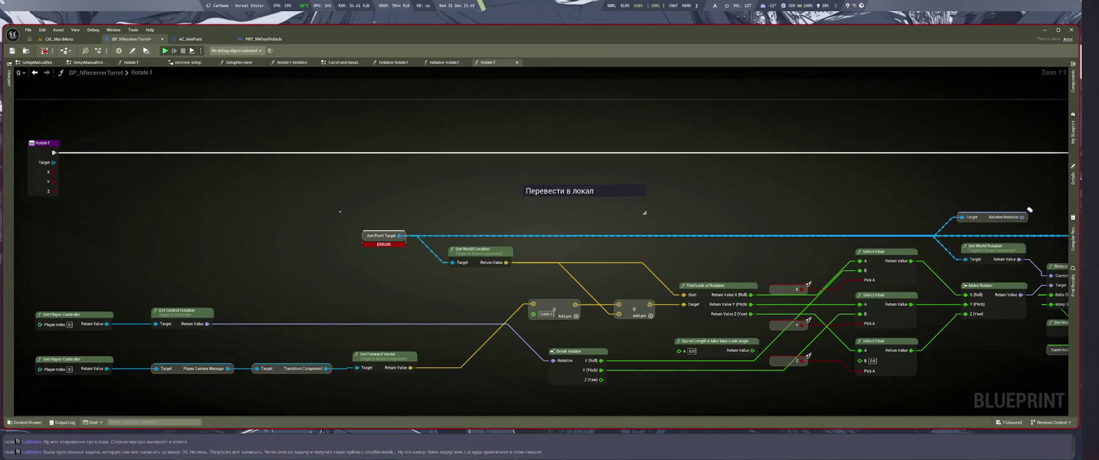
left_click_drag(388, 224, 297, 218)
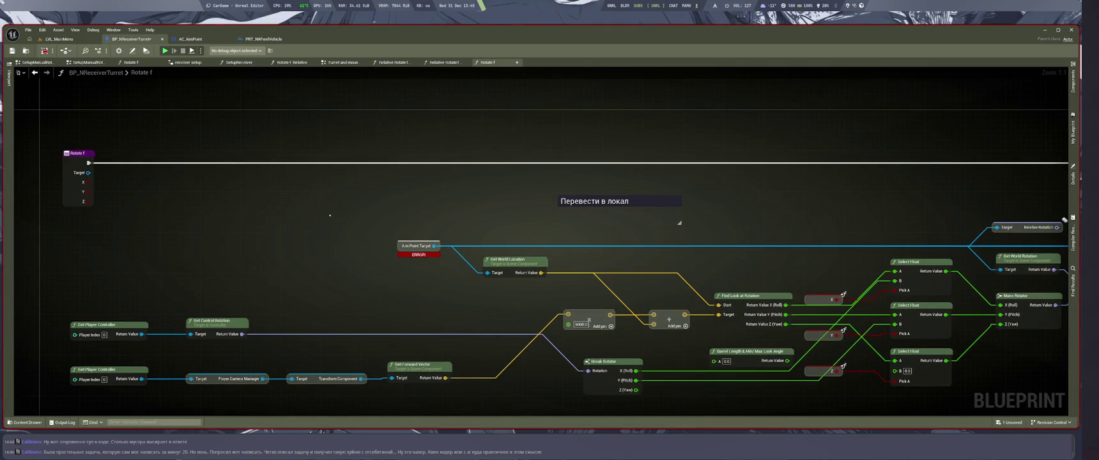
left_click_drag(330, 216, 394, 211)
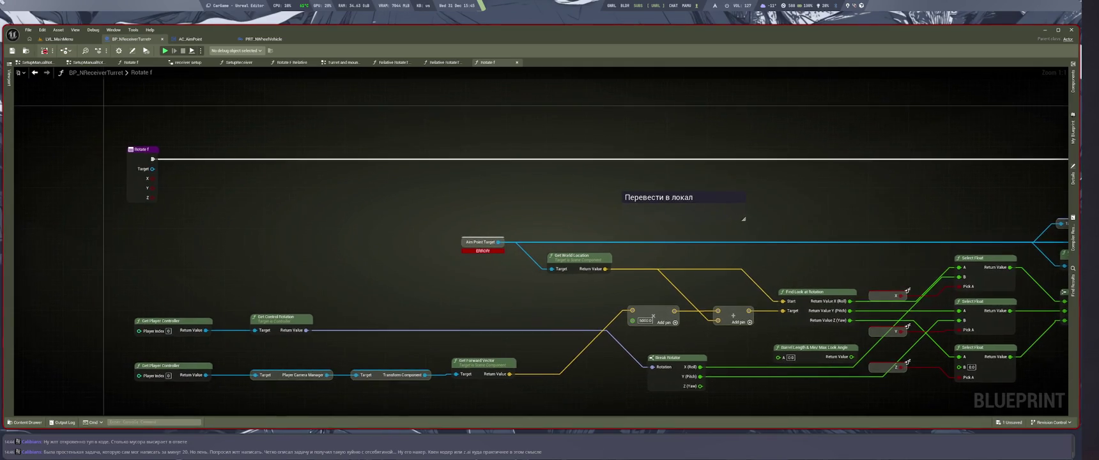
Step: Move Aim Point Target's connections in Rotate f onto a new Target node in its place
mouse_move(498, 243)
left_mouse_down()
mouse_move(183, 213)
mouse_move(149, 174)
mouse_move(441, 247)
mouse_move(437, 267)
left_mouse_up()
type("rt")
key("BackSpace")
key("BackSpace")
type("target")
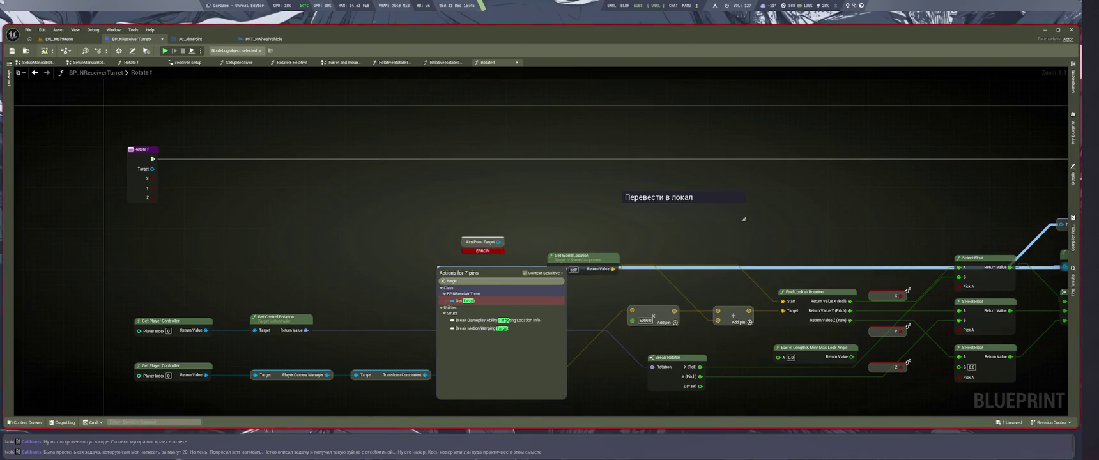
key("Return")
left_click(477, 268)
left_click_drag(477, 269, 478, 236)
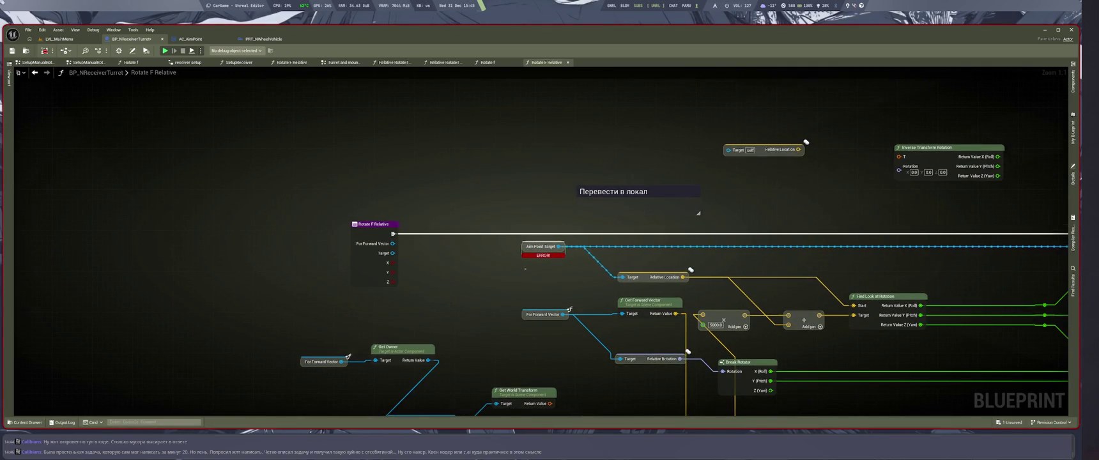
Step: Swap the next Aim Point Target node for a Target getter, delete it, and jump to the next error
mouse_move(559, 246)
left_mouse_down()
mouse_move(537, 256)
mouse_move(540, 269)
left_mouse_up()
type("targ")
key("Return")
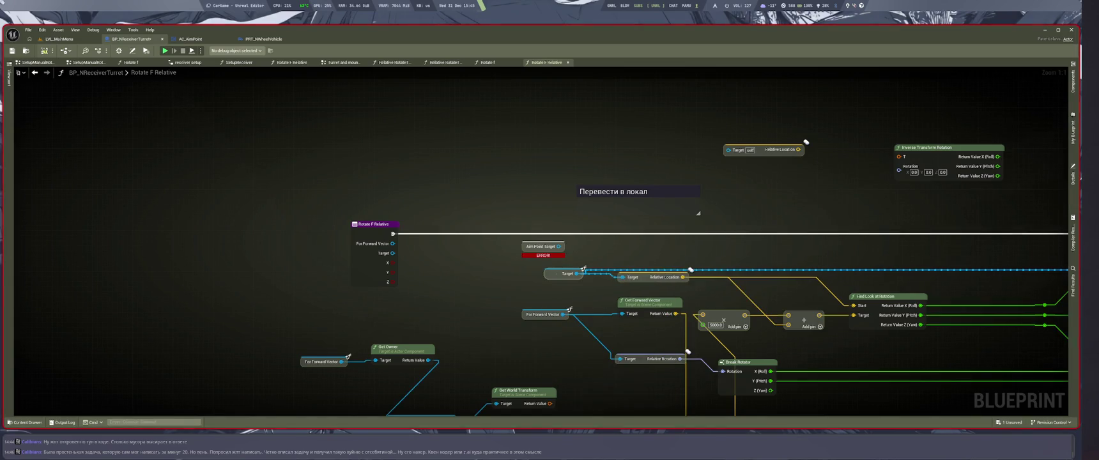
key("Delete")
left_click_drag(563, 273, 560, 254)
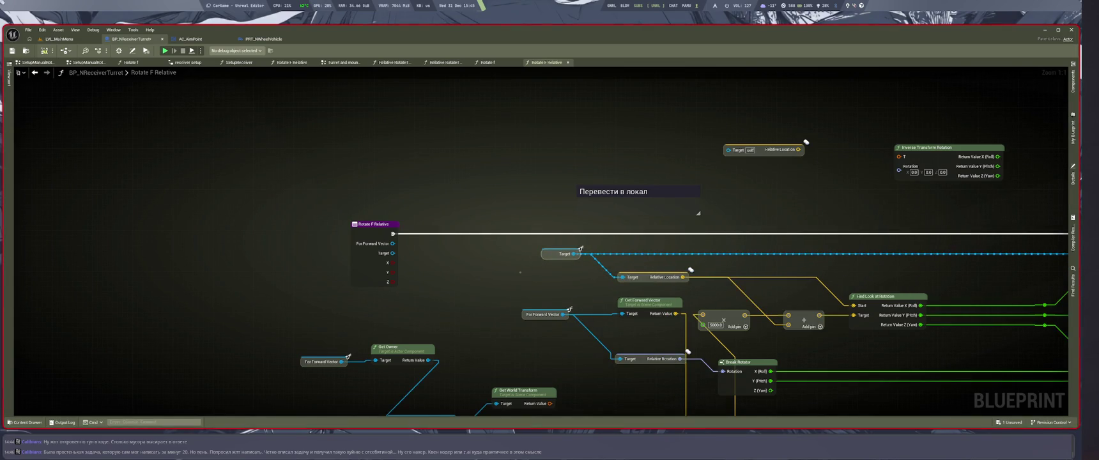
key("alt+Left")
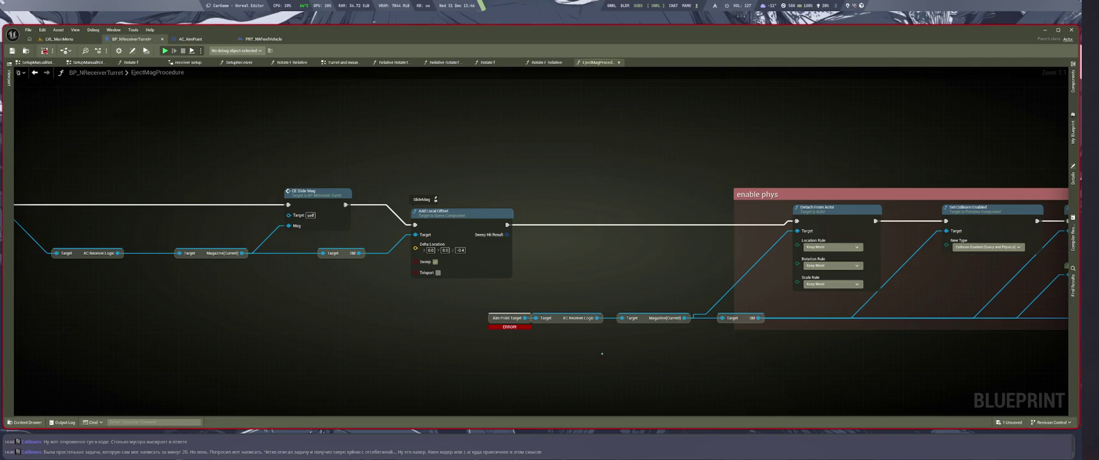
Step: Zoom and pan around EjectMagProcedure, then open the Content Drawer on the Blueprint folder
scroll(597, 349, "down", 4)
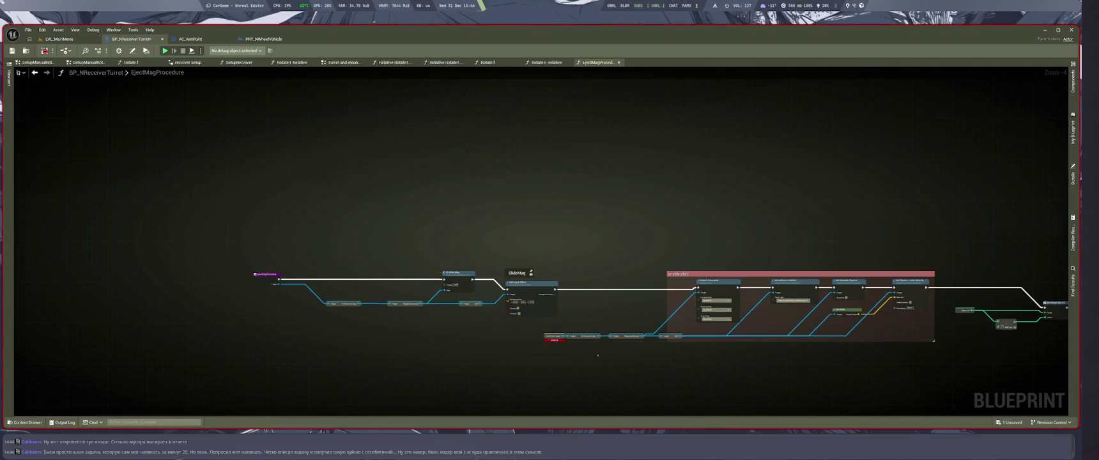
scroll(597, 354, "up", 2)
scroll(595, 353, "down", 1)
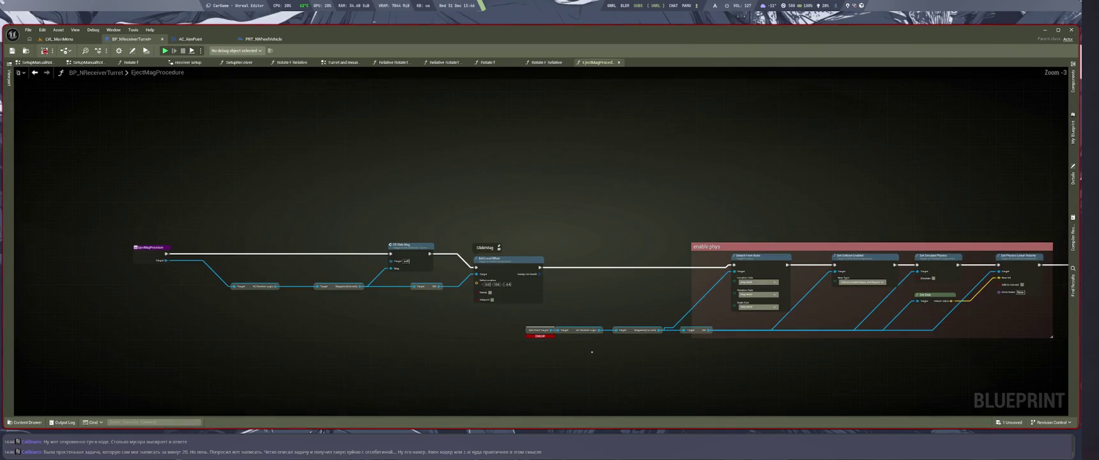
scroll(592, 352, "up", 3)
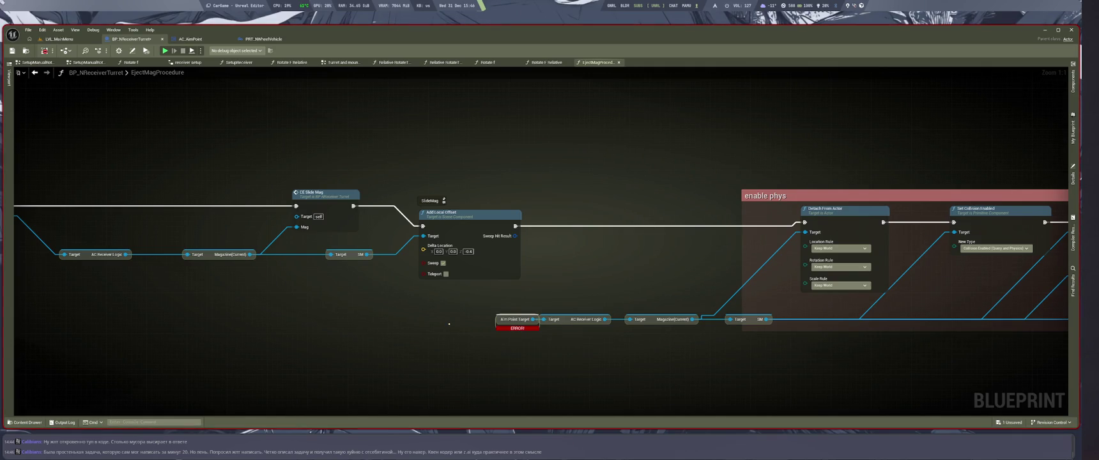
scroll(574, 347, "down", 3)
mouse_move(707, 345)
left_mouse_down()
mouse_move(432, 344)
mouse_move(615, 342)
left_mouse_up()
scroll(393, 311, "up", 3)
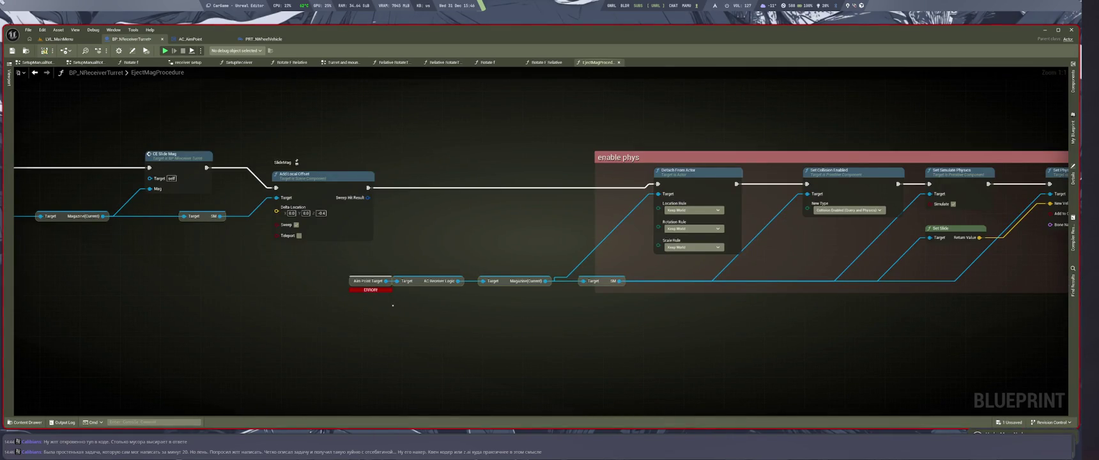
key("ctrl+space")
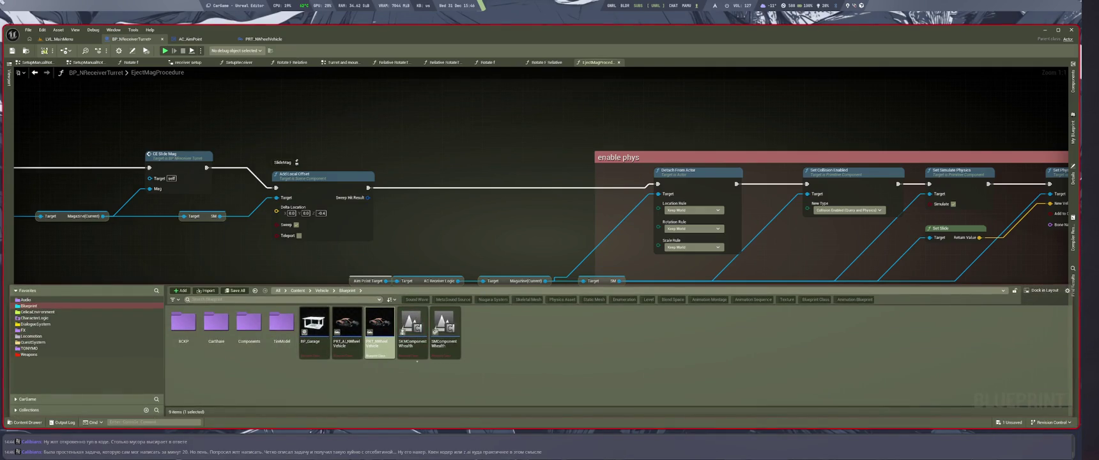
Step: Locate AC_AimPoint in the Content Browser, open its FindAimPoint graph, then return to BP_NReceiverTurret
key("ctrl+b")
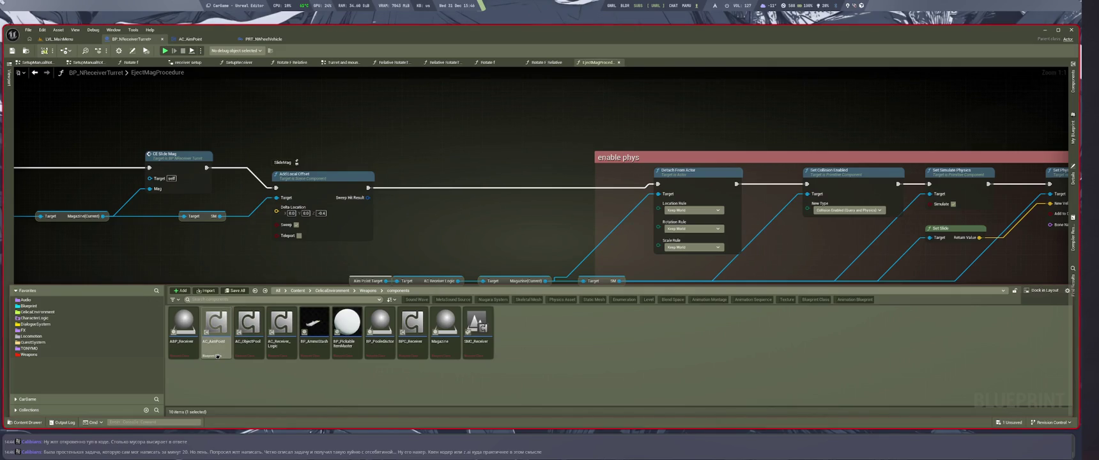
double_click(218, 356)
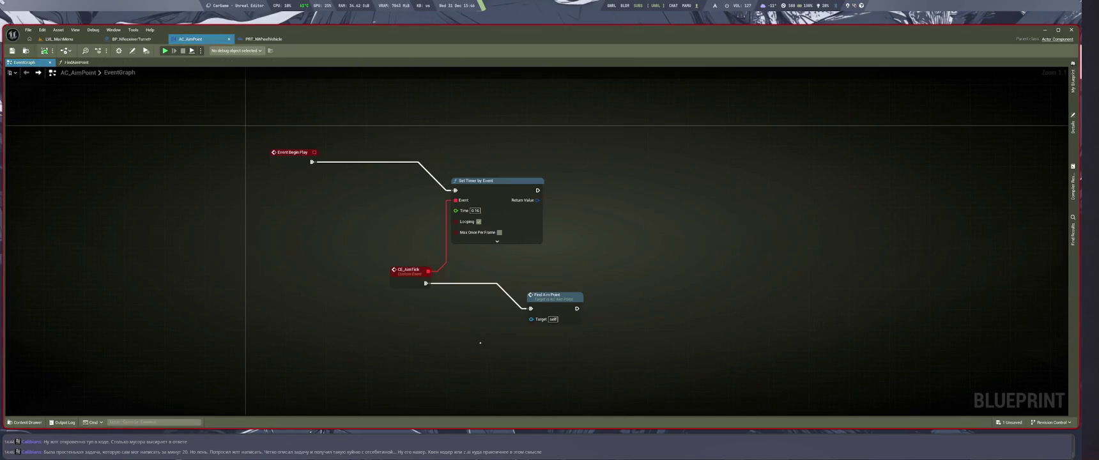
double_click(547, 299)
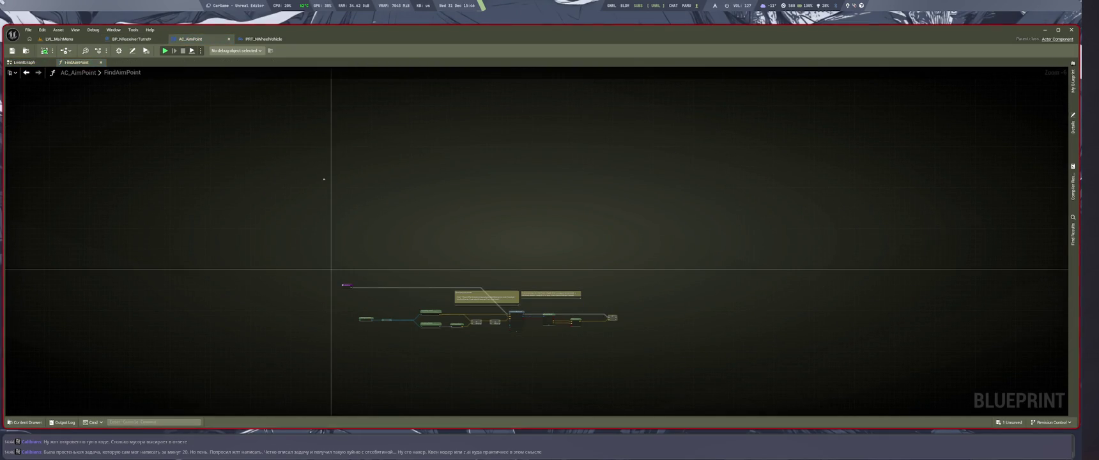
left_click(131, 39)
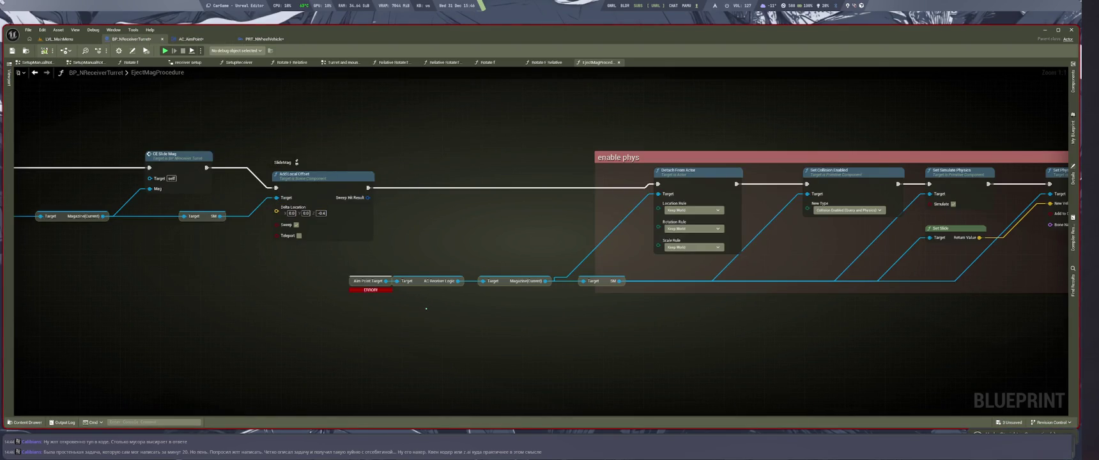
left_click_drag(428, 310, 464, 322)
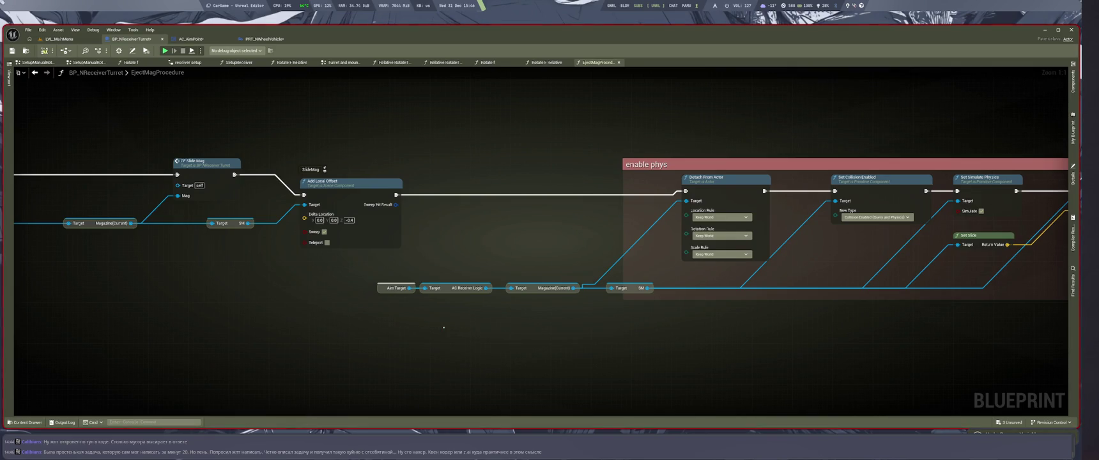
Step: Compile the turret blueprint and inspect the AimTarget errors in Compiler Results
key("F7")
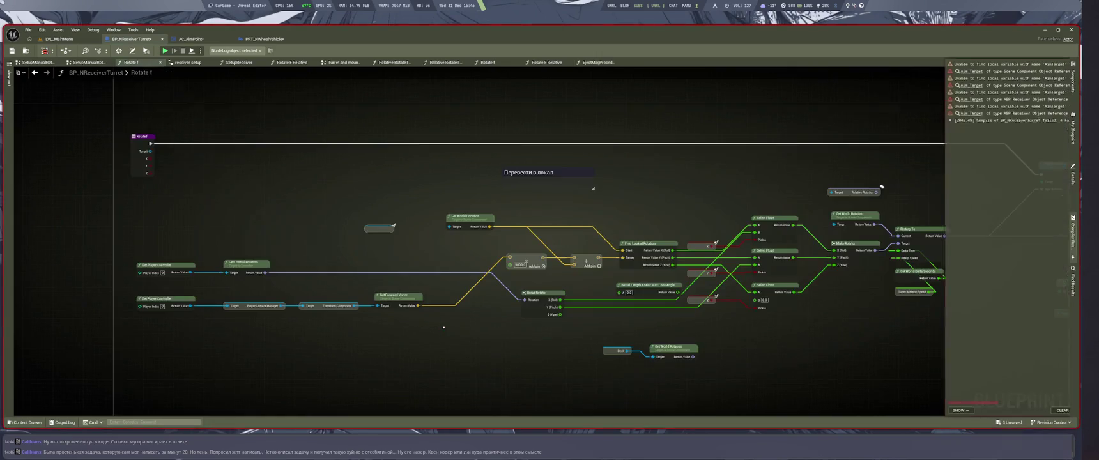
left_click(464, 328)
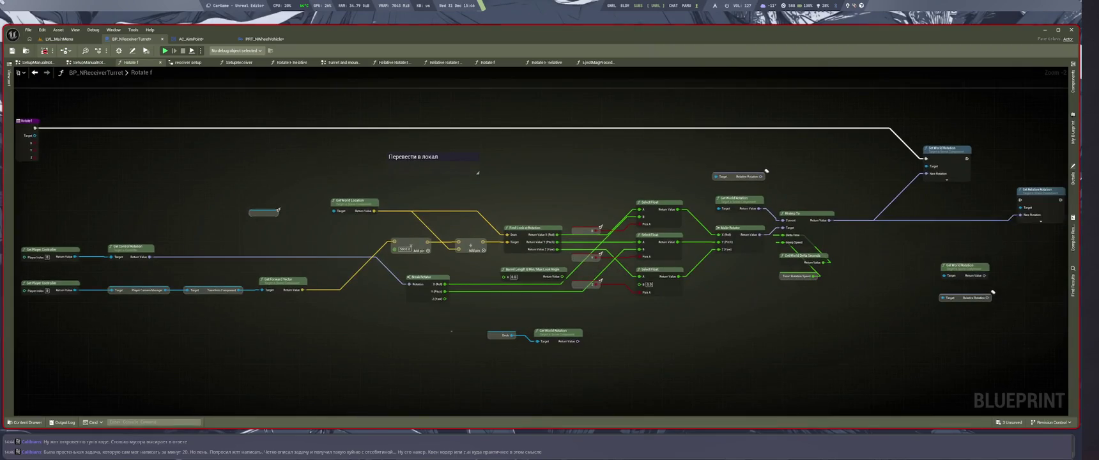
scroll(464, 329, "down", 3)
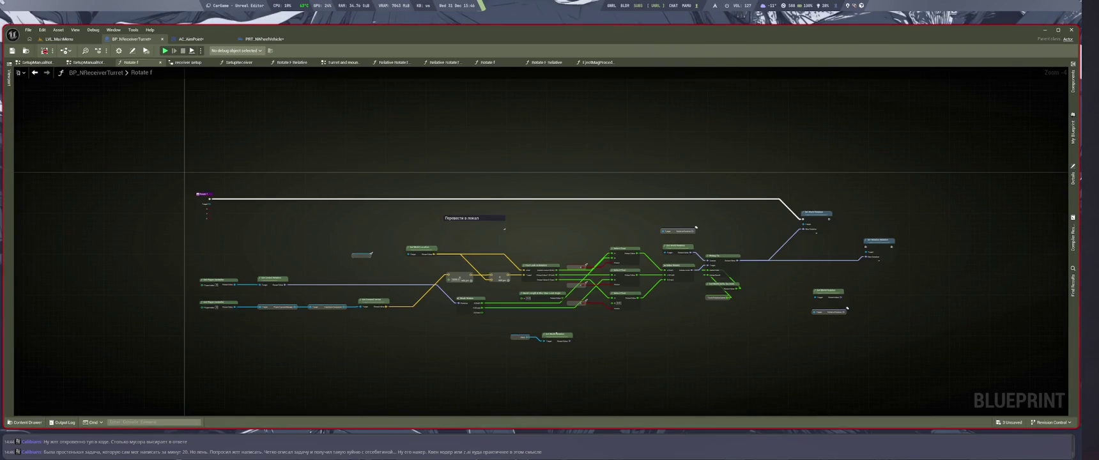
left_click(1073, 237)
left_click(965, 71)
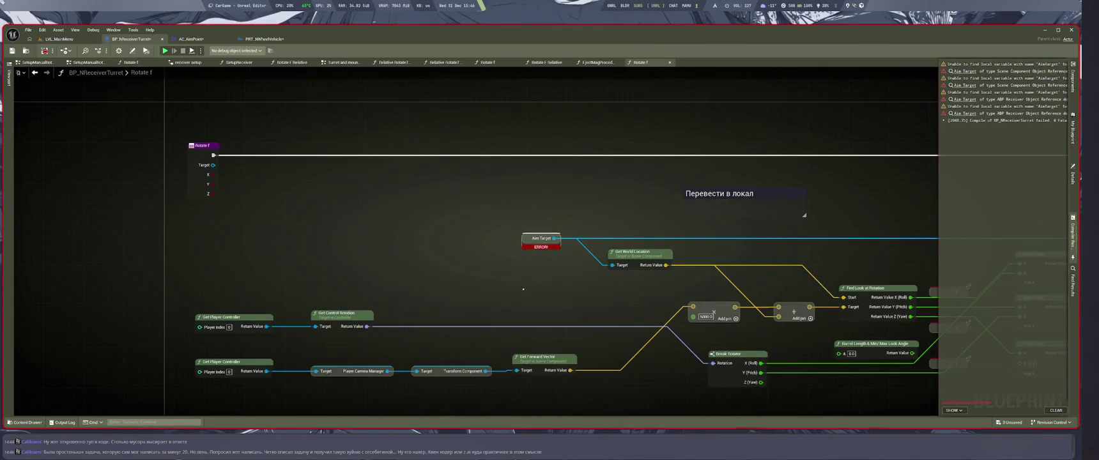
left_click(523, 289)
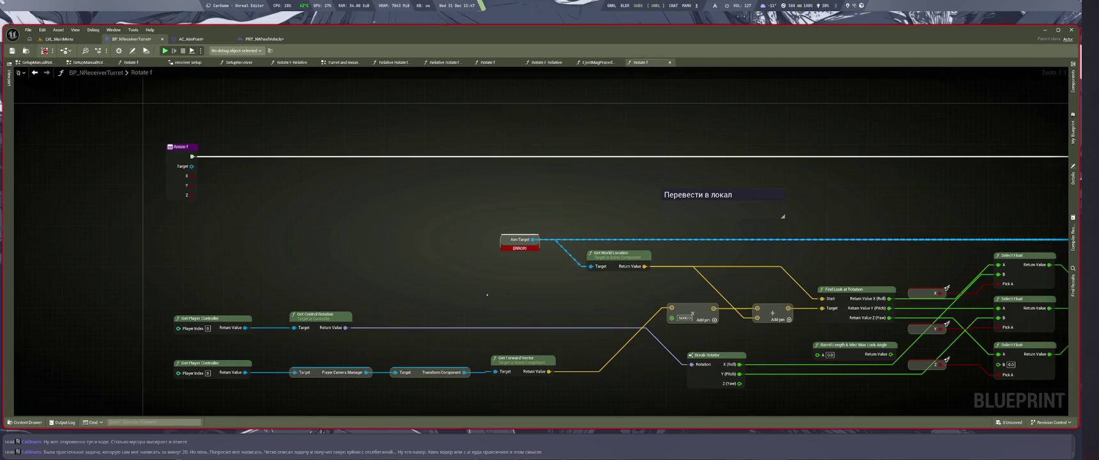
key("ctrl+f")
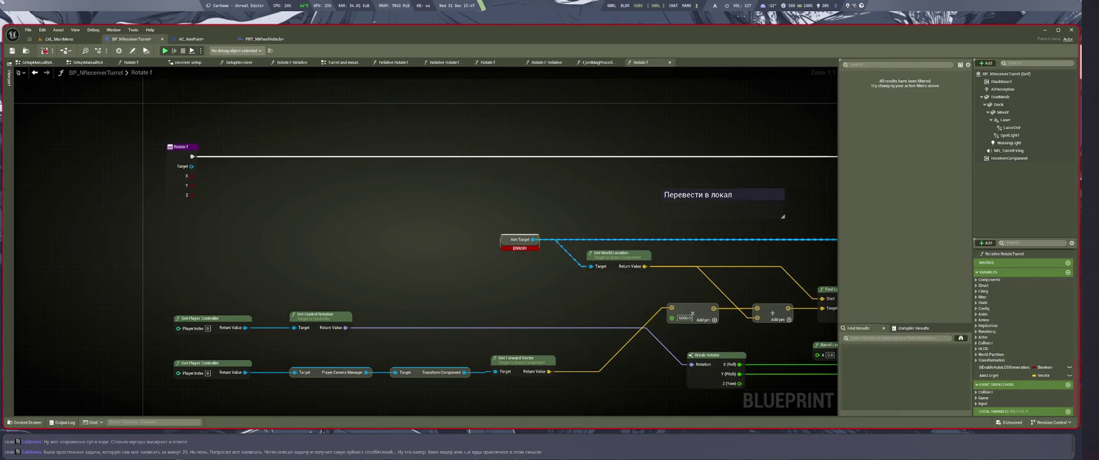
left_click(914, 328)
key("F7")
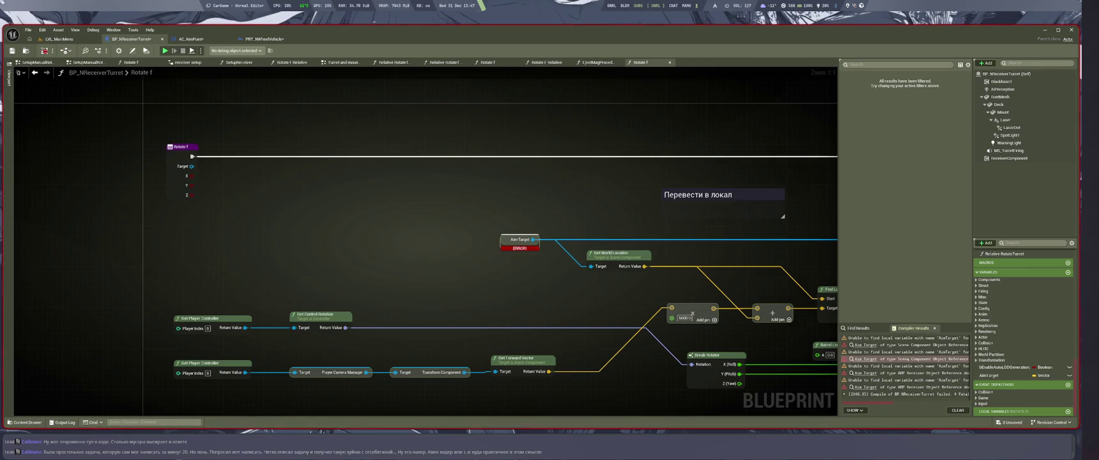
Step: Undo and redo the AimPoint(Total) and AimPointTarget variable edits, recompiling to check
key("ctrl+z")
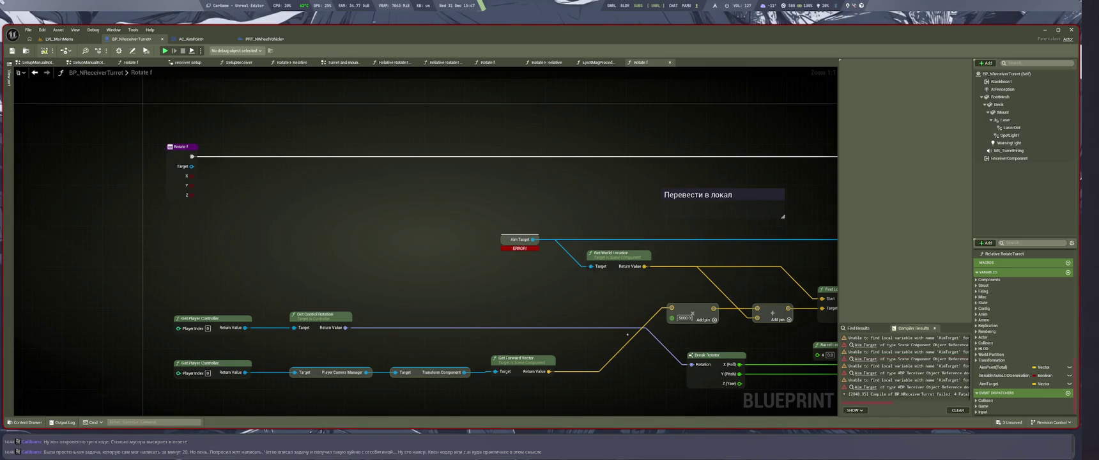
left_click_drag(536, 321, 545, 319)
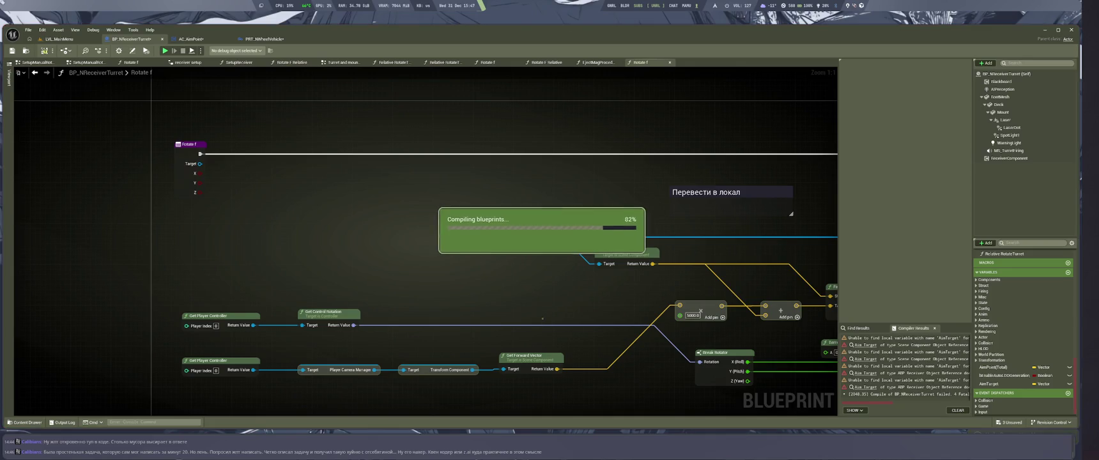
key("ctrl+f")
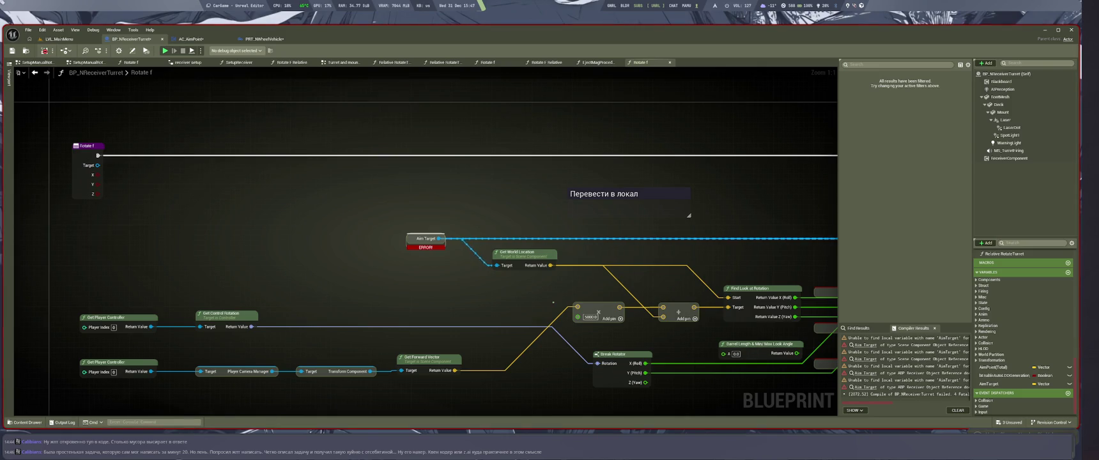
key("F7")
key("Delete")
key("ctrl+y")
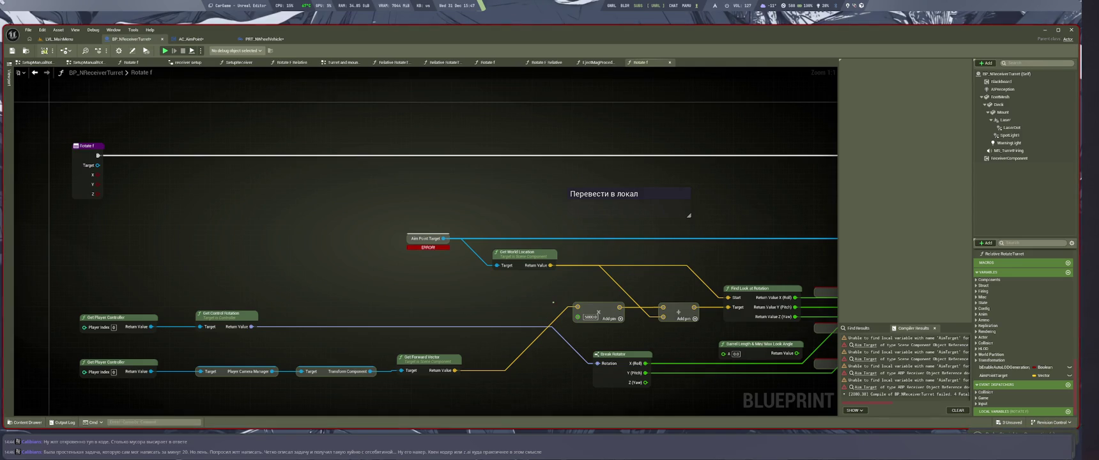
key("ctrl+z")
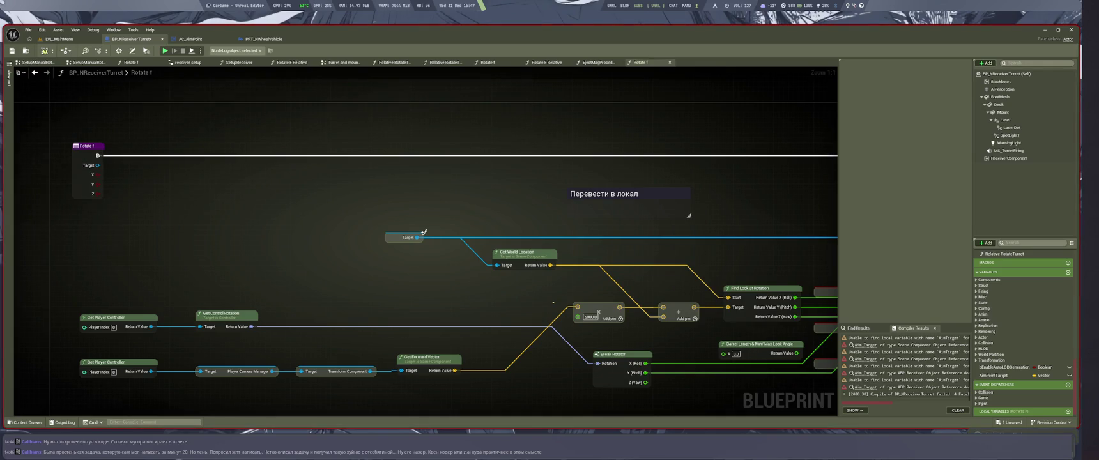
key("ctrl+space")
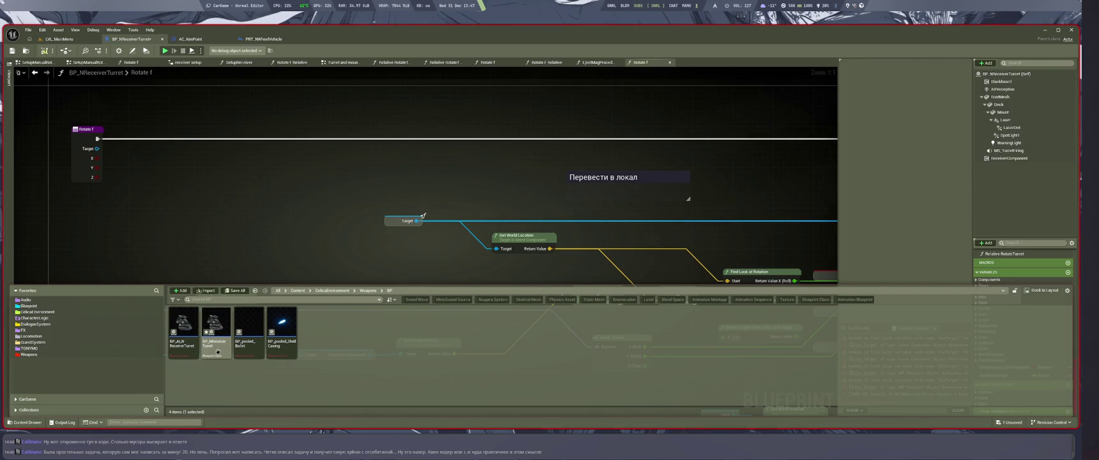
Step: Reload BP_NReceiverTurret via Asset Actions > Reload, confirming Yes to discard unsaved changes
right_click(217, 353)
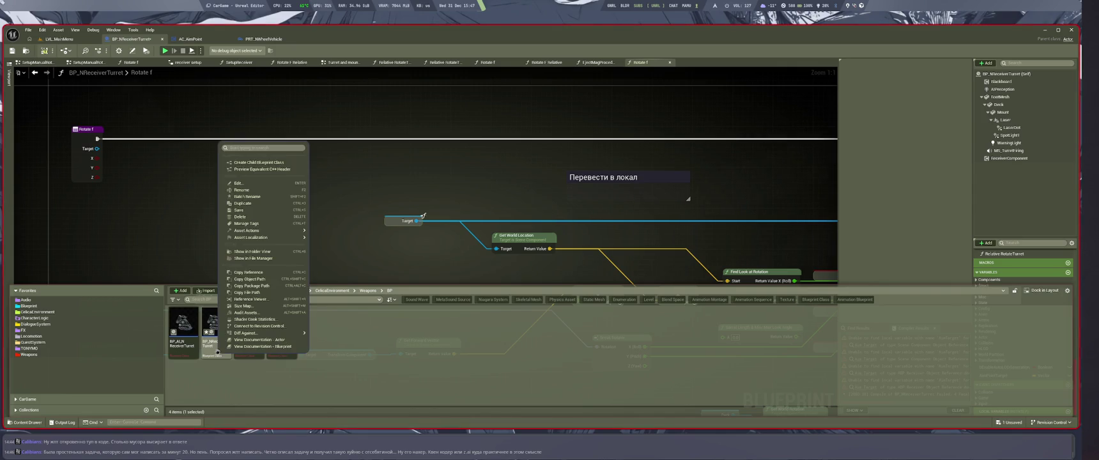
mouse_move(269, 237)
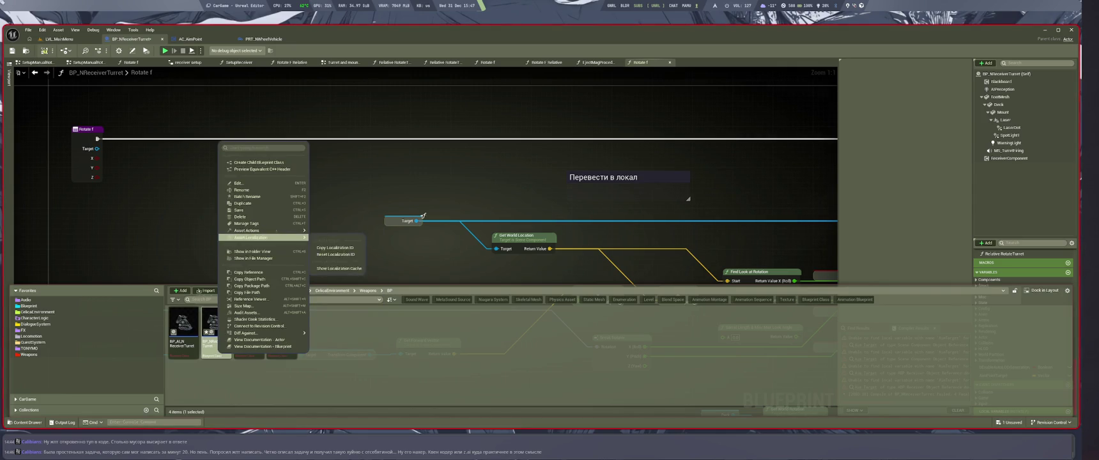
left_click(332, 262)
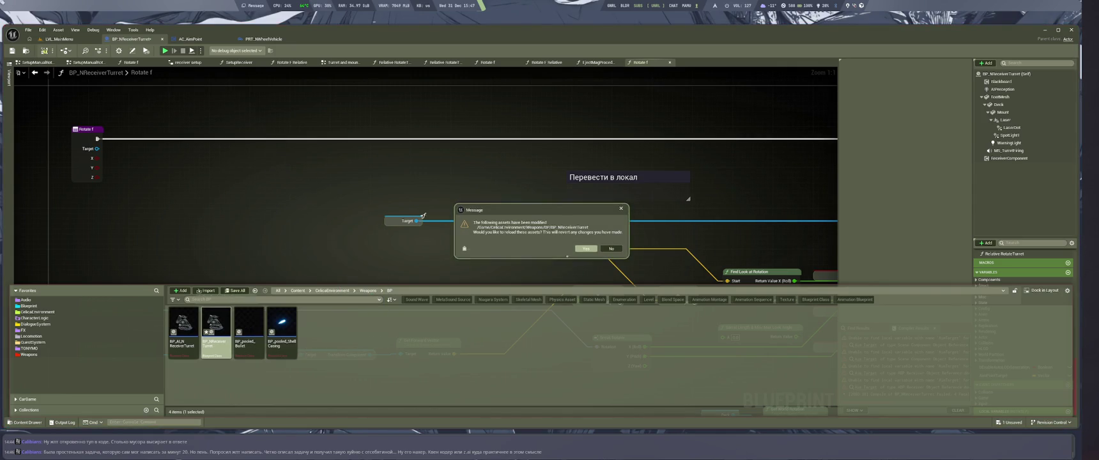
left_click(585, 249)
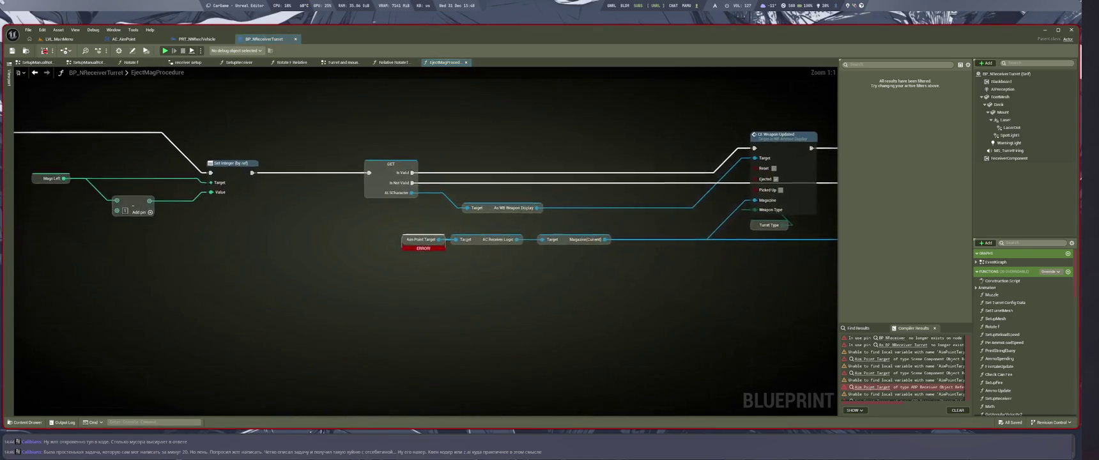
Step: In EjectMagProcedure, wire a Get ABPReceiver node into Aim Point Target's Target pin
key("shift+F11")
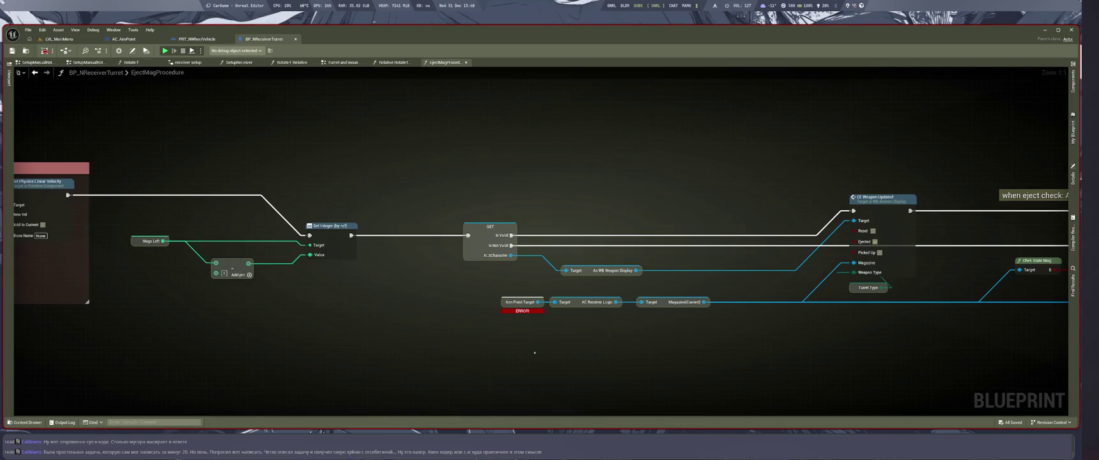
left_click_drag(498, 342, 621, 338)
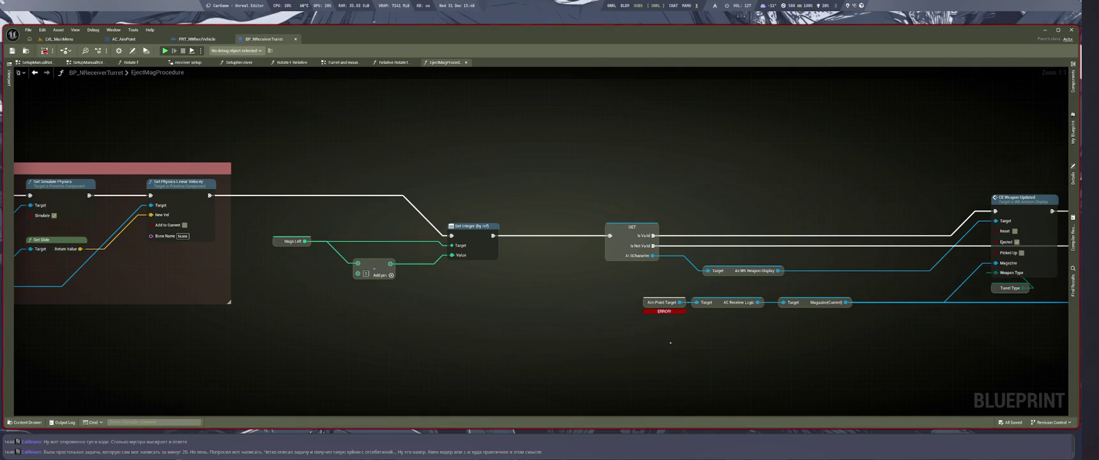
key("shift+F11")
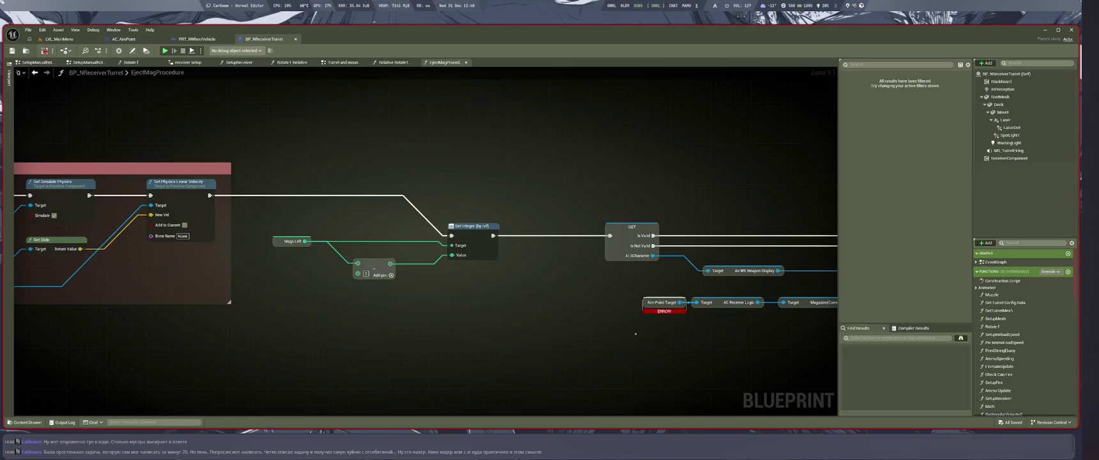
key("shift+F11")
key("shift+F11")
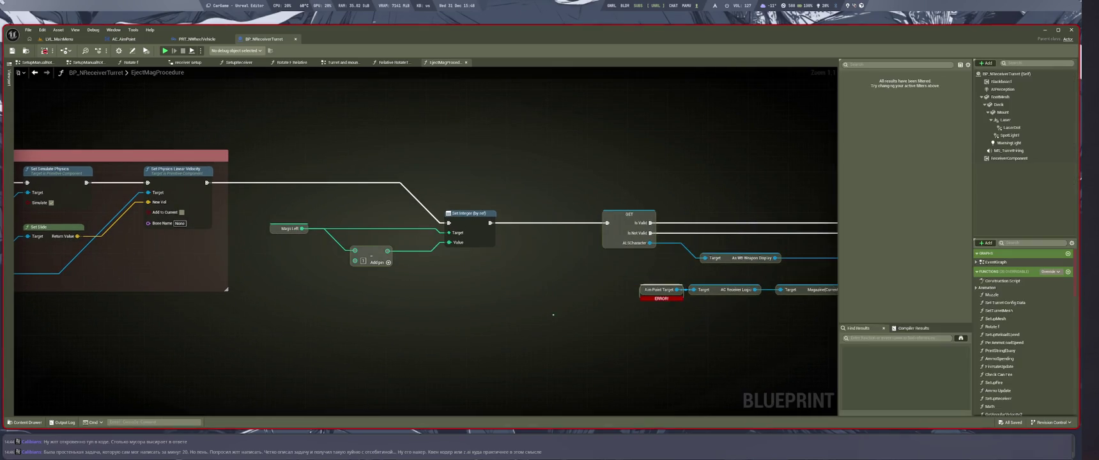
left_click_drag(693, 290, 664, 331)
type("rec")
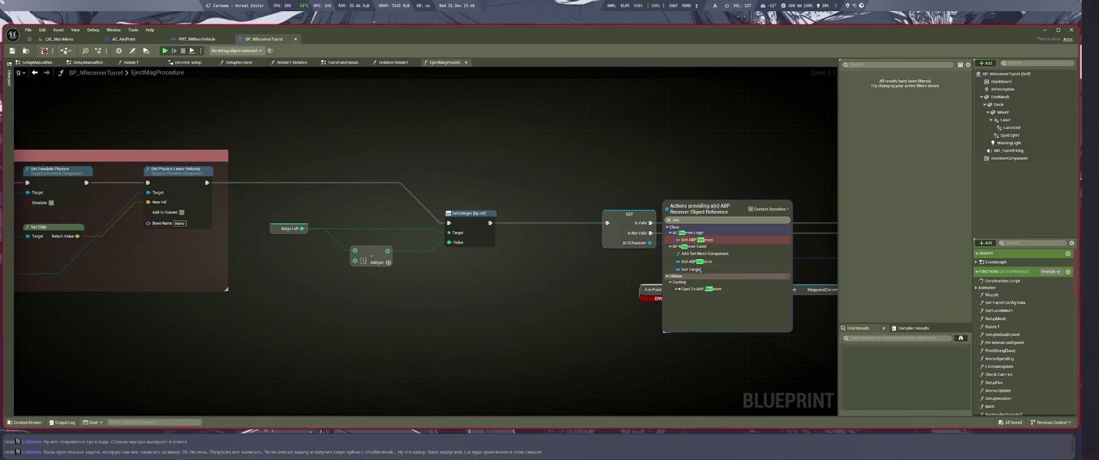
left_click(697, 261)
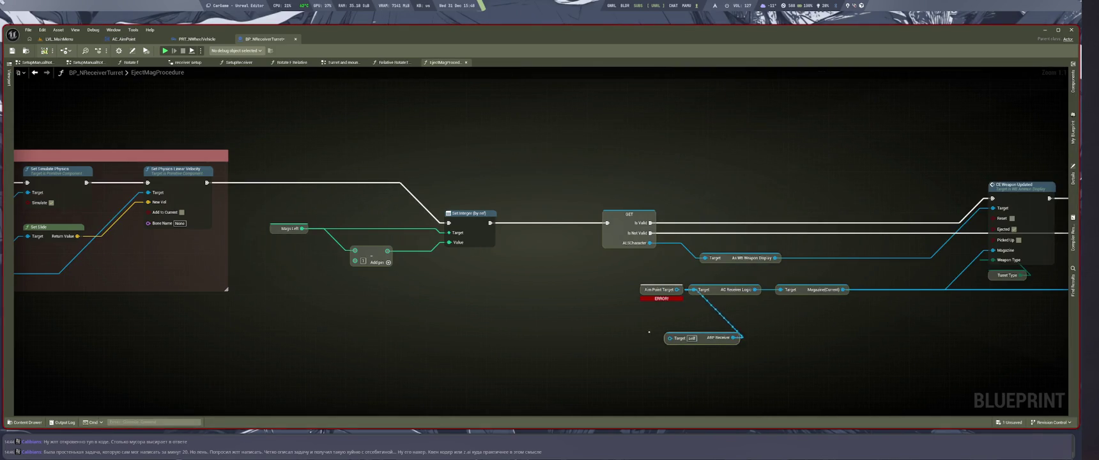
key("ctrl+z")
left_click_drag(694, 289, 659, 342)
type("rec")
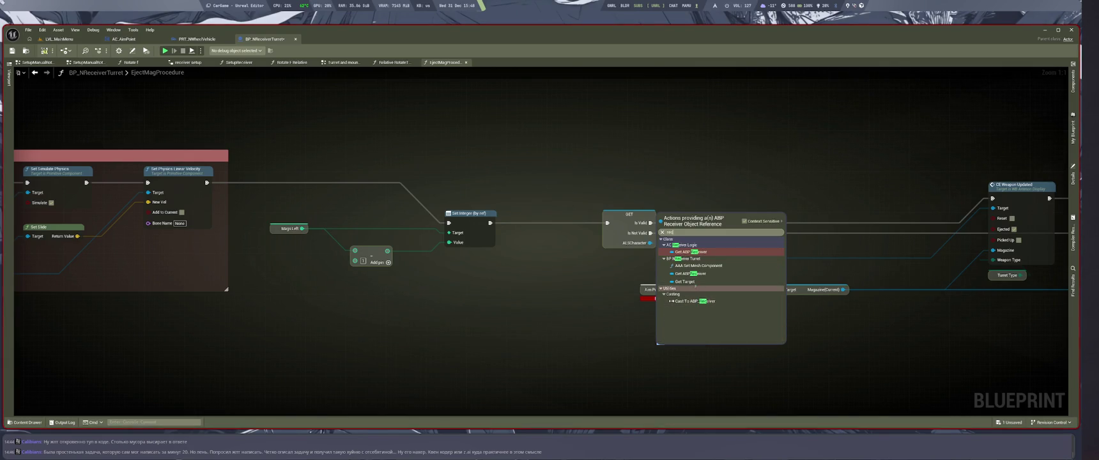
left_click(689, 274)
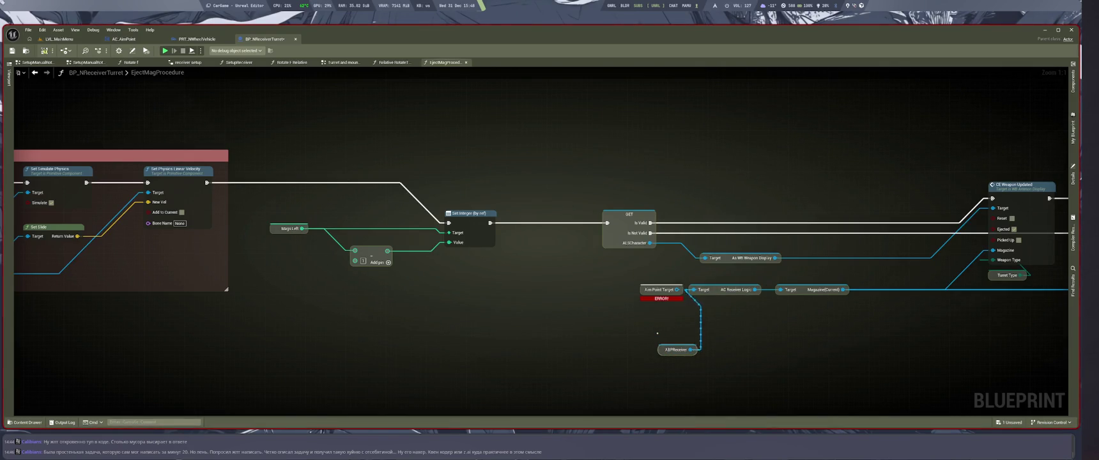
left_click_drag(658, 333, 600, 325)
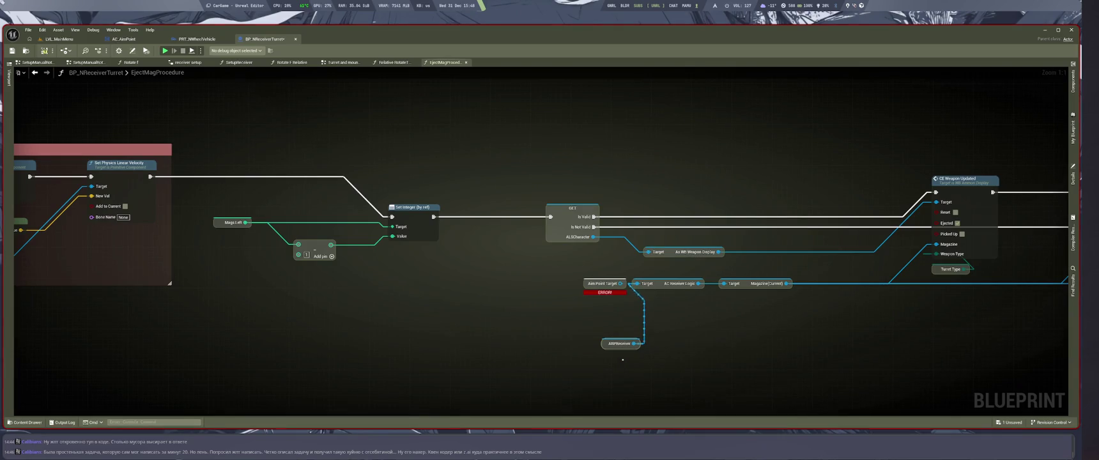
left_click_drag(629, 358, 534, 348)
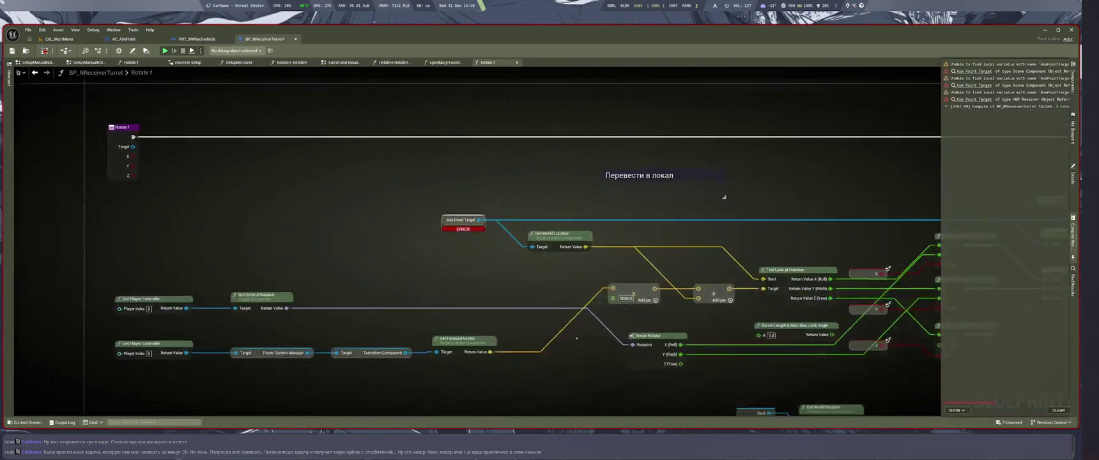
Step: In Rotate f, move Aim Point Target's links onto a new Target getter
mouse_move(559, 240)
left_mouse_down()
mouse_move(522, 271)
mouse_move(519, 263)
mouse_move(557, 248)
mouse_move(552, 282)
mouse_move(516, 279)
left_mouse_up()
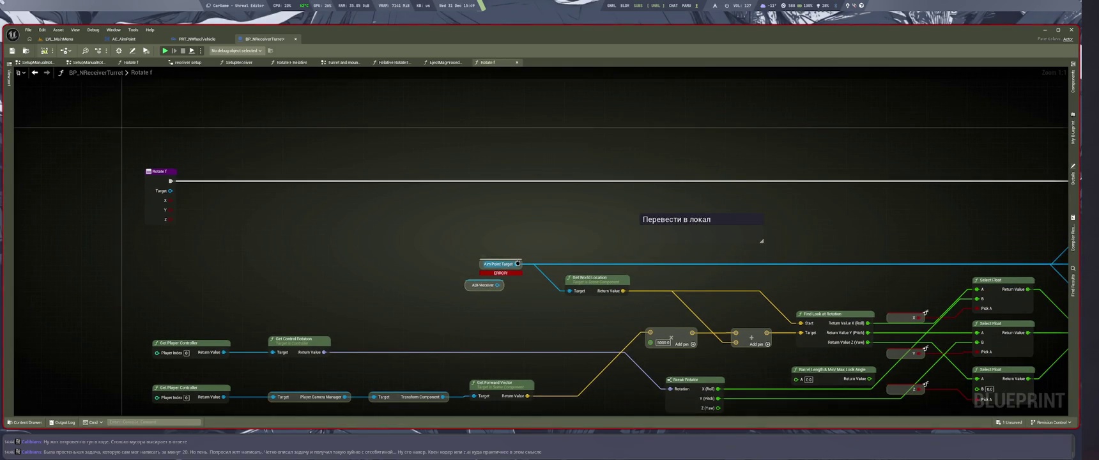
mouse_move(521, 238)
left_mouse_down()
mouse_move(221, 233)
mouse_move(429, 260)
mouse_move(394, 258)
mouse_move(416, 269)
left_mouse_up()
left_click(441, 282)
left_click_drag(398, 298, 410, 313)
Step: In Rotate F Relative, pull Aim Point Target's wires onto a new Get Target node
double_click(1016, 90)
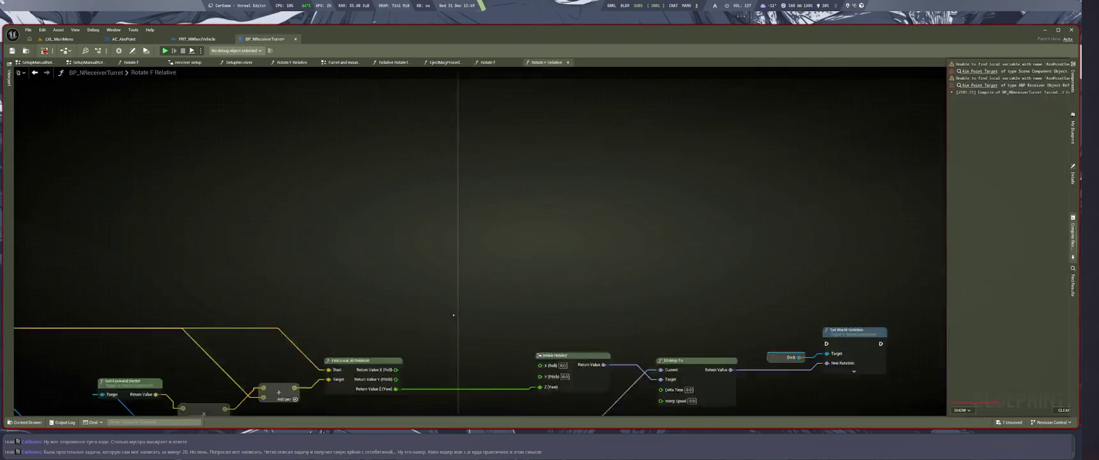
left_click_drag(556, 238, 699, 261)
type("targe")
key("Return")
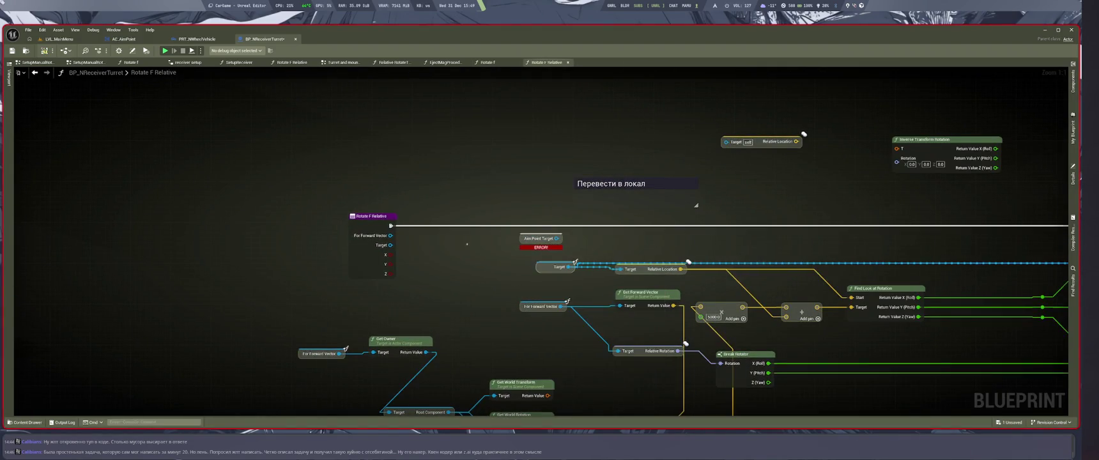
key("alt+Left")
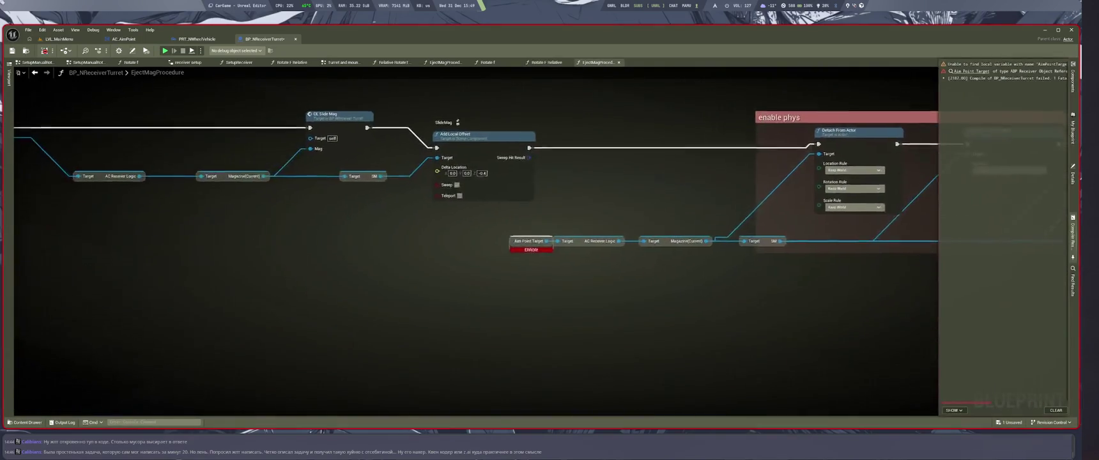
Step: Paste an ABPReceiver reference and wire it into Aim Point Target's input
key("ctrl+v")
left_click_drag(541, 276, 539, 251)
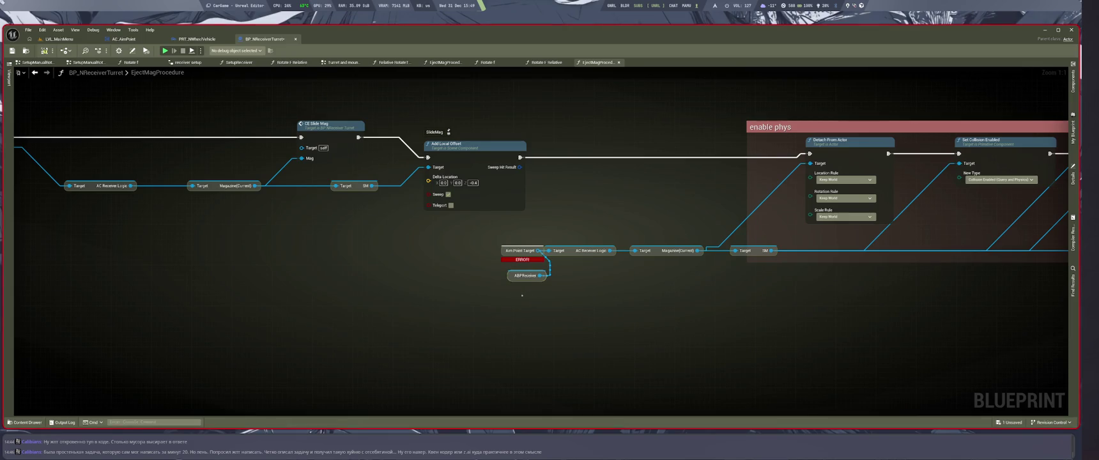
left_click(509, 269)
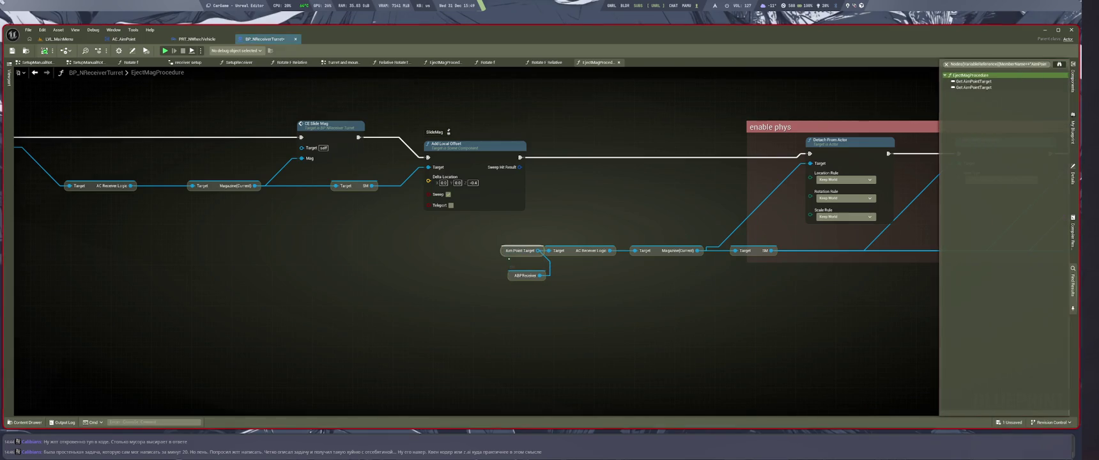
scroll(510, 264, "down", 3)
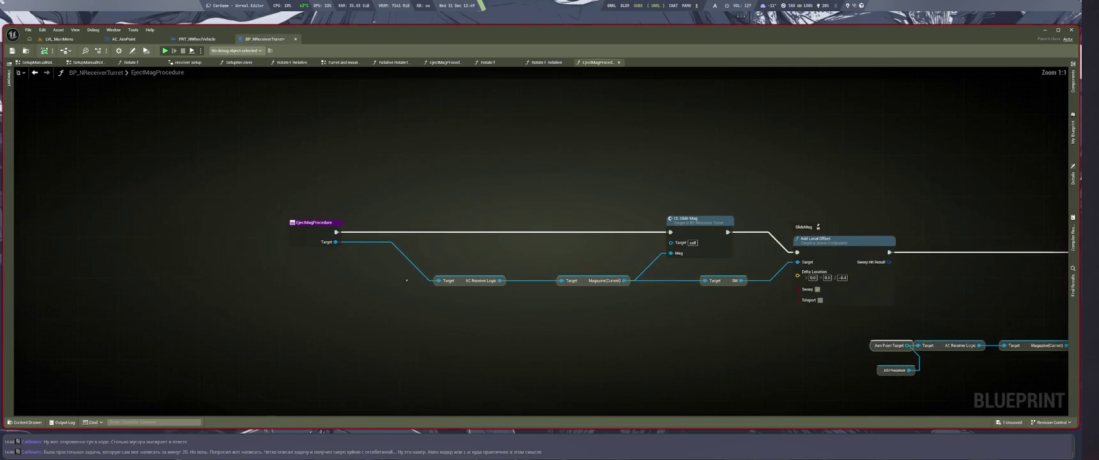
scroll(797, 339, "up", 3)
Step: Add a Get Target node from Aim Point Target's pin and delete the unused Aim Point Target
mouse_move(698, 303)
left_mouse_down()
mouse_move(663, 300)
mouse_move(650, 322)
left_mouse_up()
type("target")
key("Return")
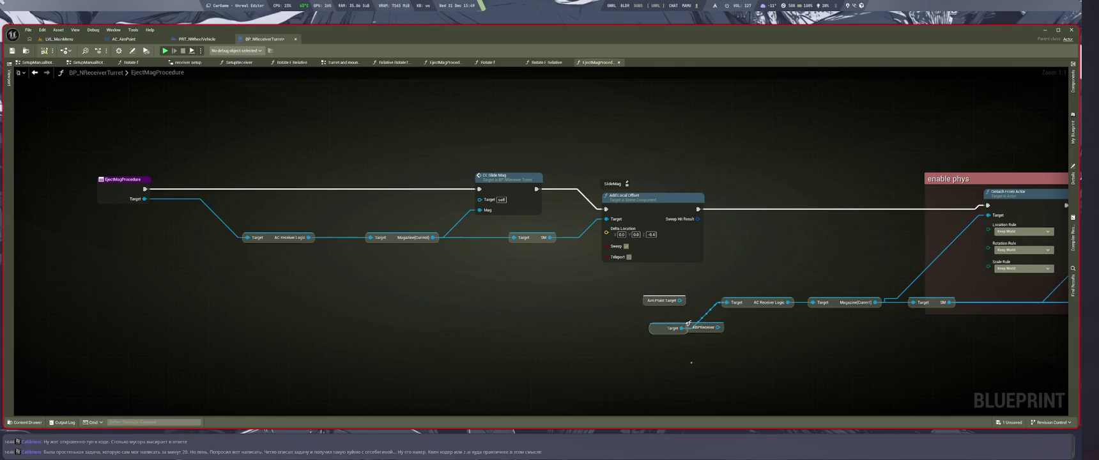
left_click(664, 301)
key("Delete")
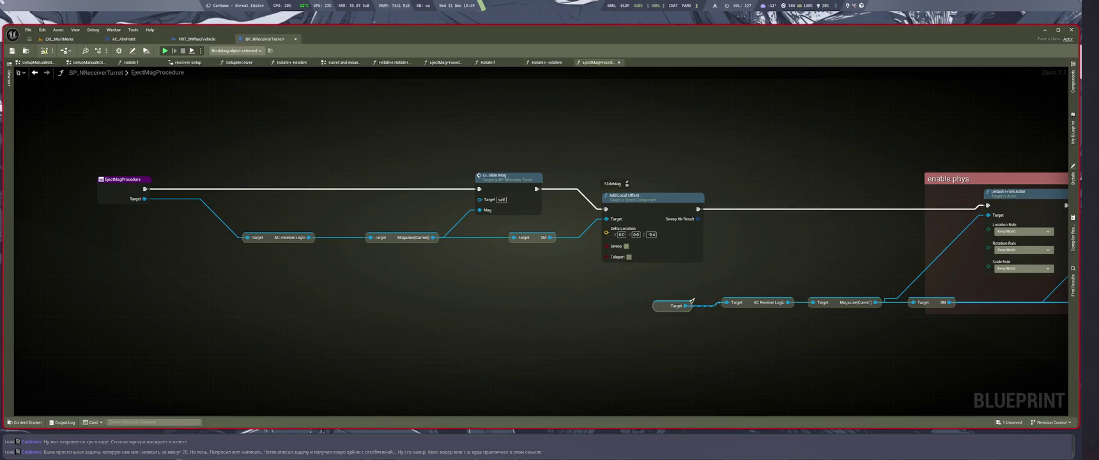
Step: Check the Rotate F Relative and Rotate f graphs, then delete EjectMagProcedure's leftover ABPReceiver node
key("alt+Left")
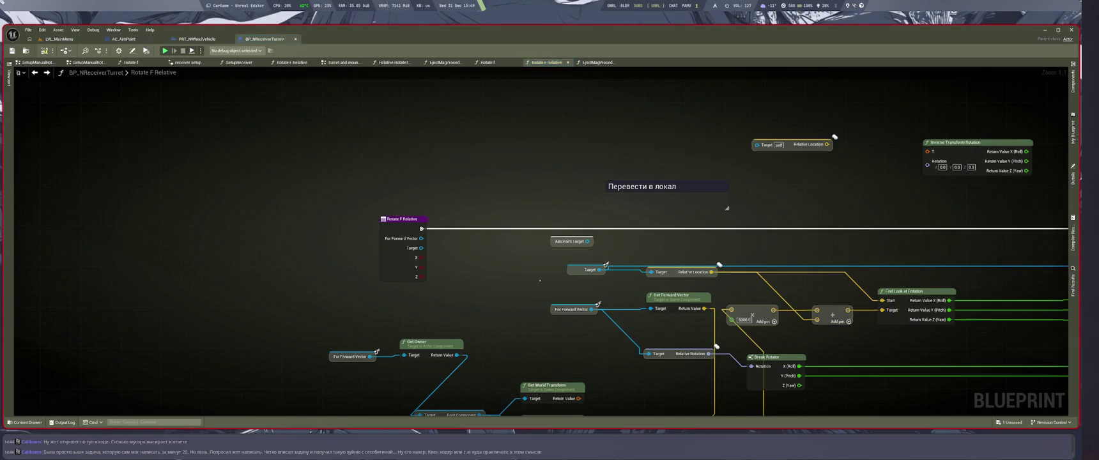
key("alt+Left")
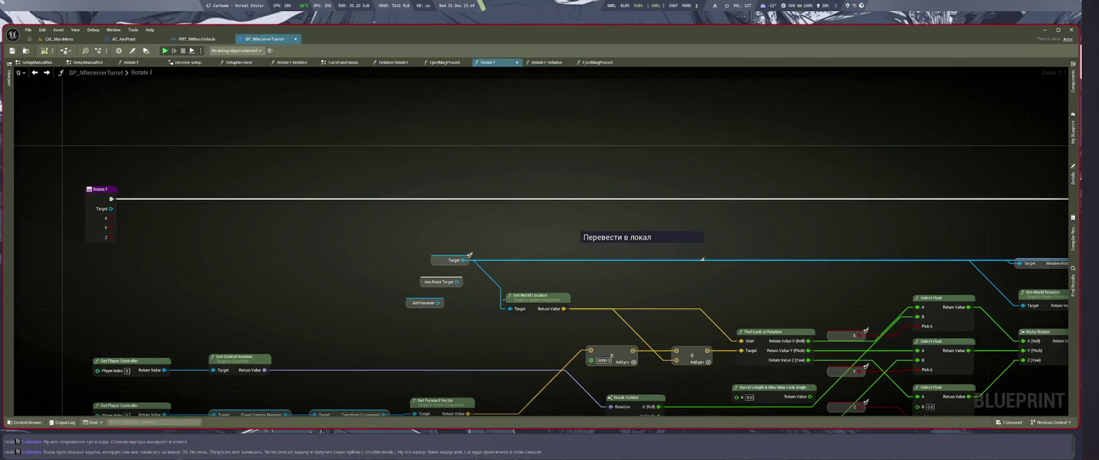
left_click_drag(455, 311, 385, 286)
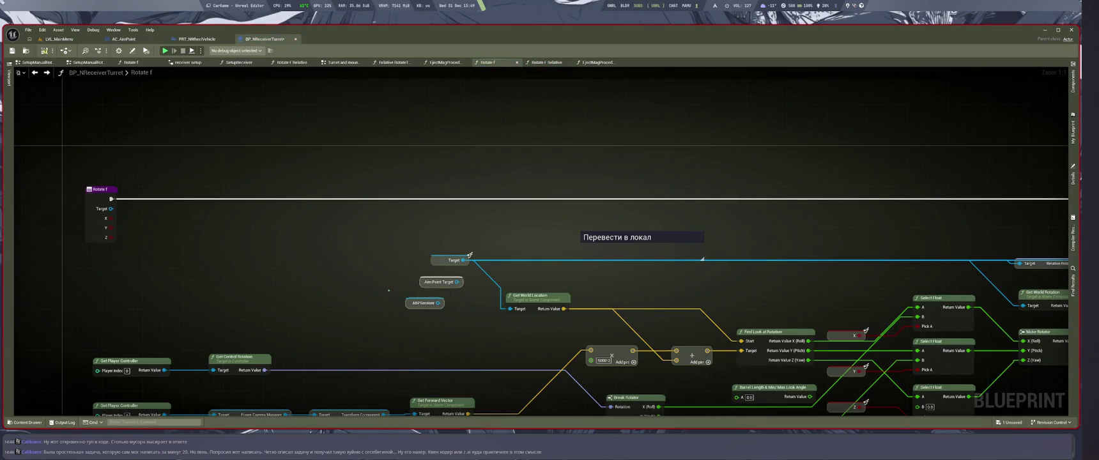
key("alt+Left")
key("Delete")
Step: Add a Target getter feeding AC Receiver Logic, delete the old Aim Point Target, and slot the getter in
left_click_drag(530, 276, 486, 322)
type("target")
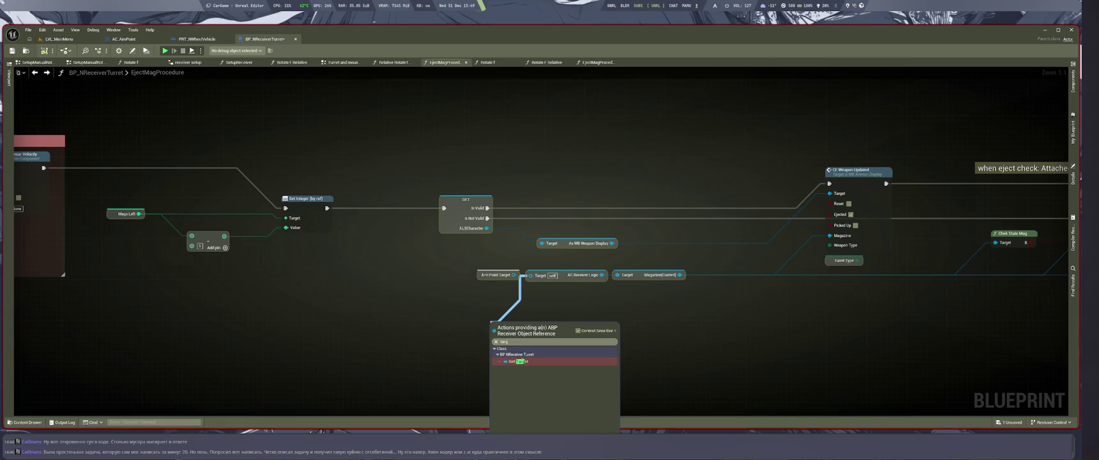
left_click(526, 360)
left_click(497, 275)
key("Delete")
left_click_drag(508, 328, 496, 274)
scroll(723, 288, "down", 1)
scroll(653, 303, "down", 2)
scroll(651, 336, "up", 3)
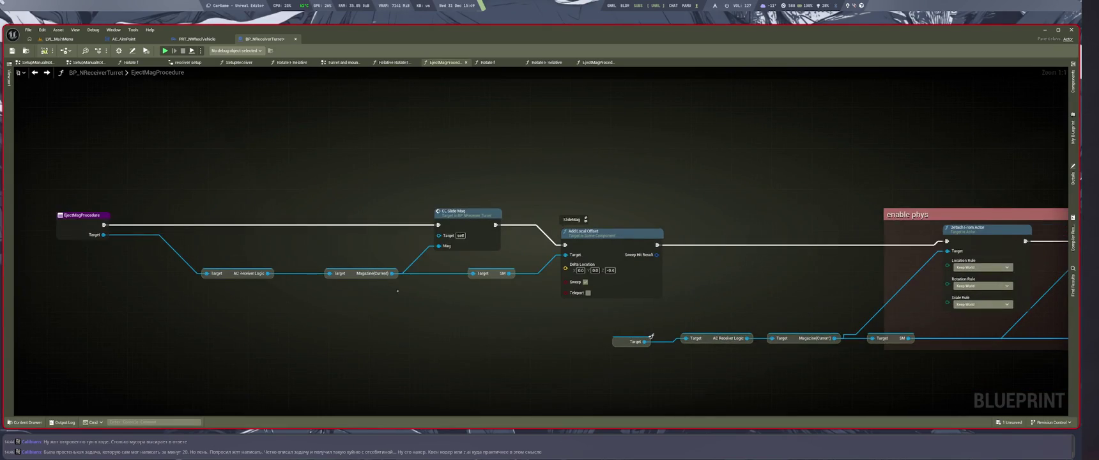
key("alt+Left")
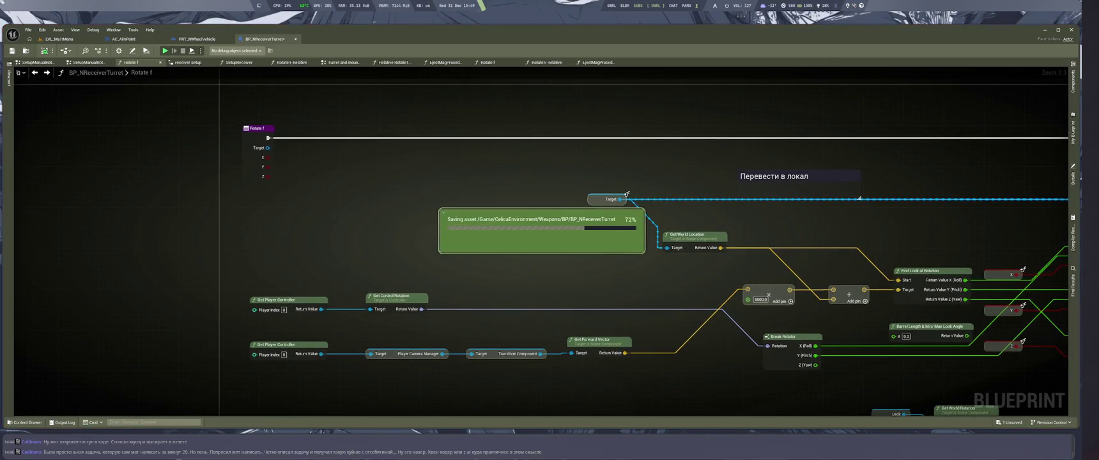
Step: Glance at the vehicle's Set Turret Component graph, then bring up the turret's Rotate F Relative graph
left_click(197, 39)
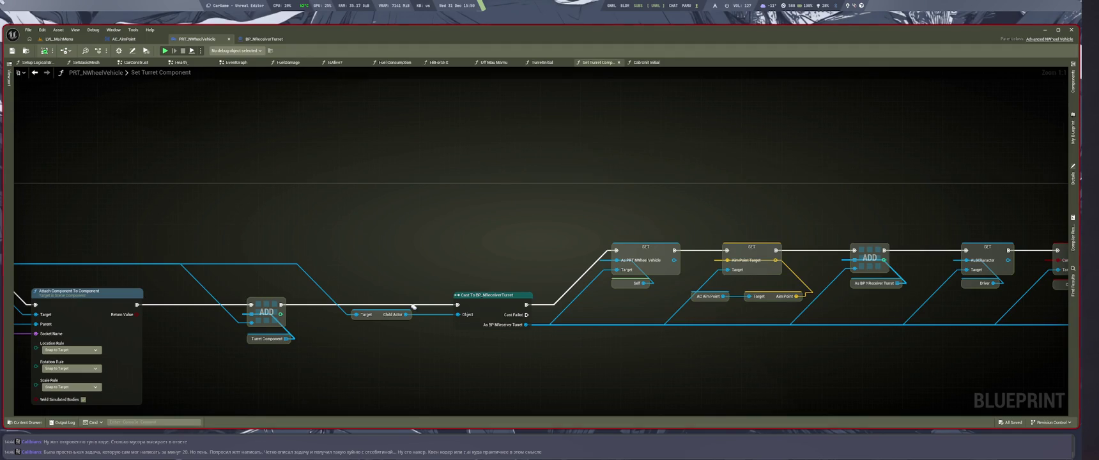
left_click(264, 39)
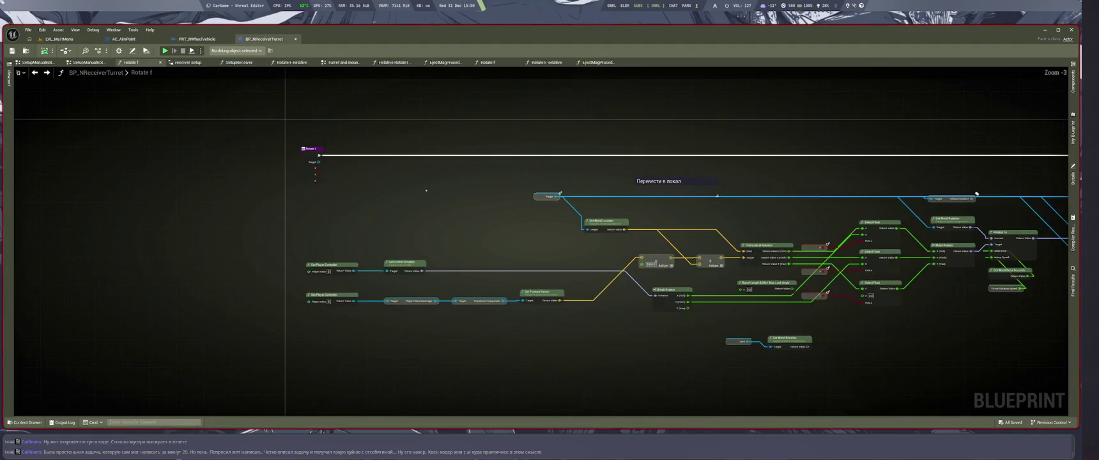
left_click(598, 62)
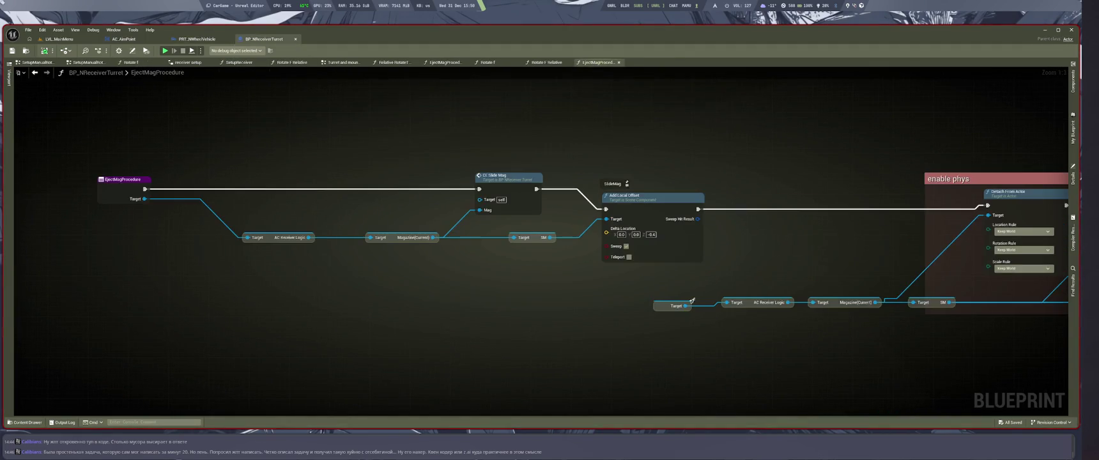
left_click(546, 62)
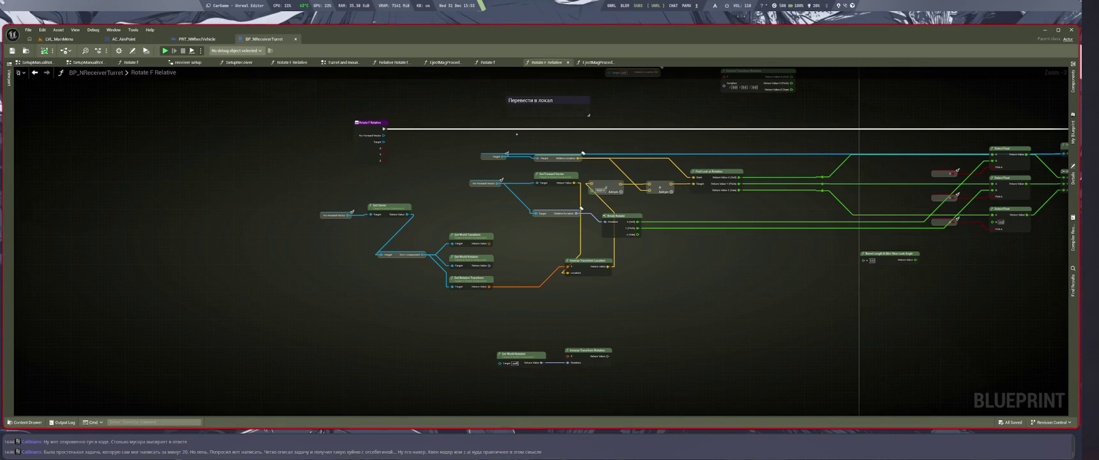
Step: Lower the system volume slightly and pan around the Rotate F Relative graph
key("XF86AudioLowerVolume")
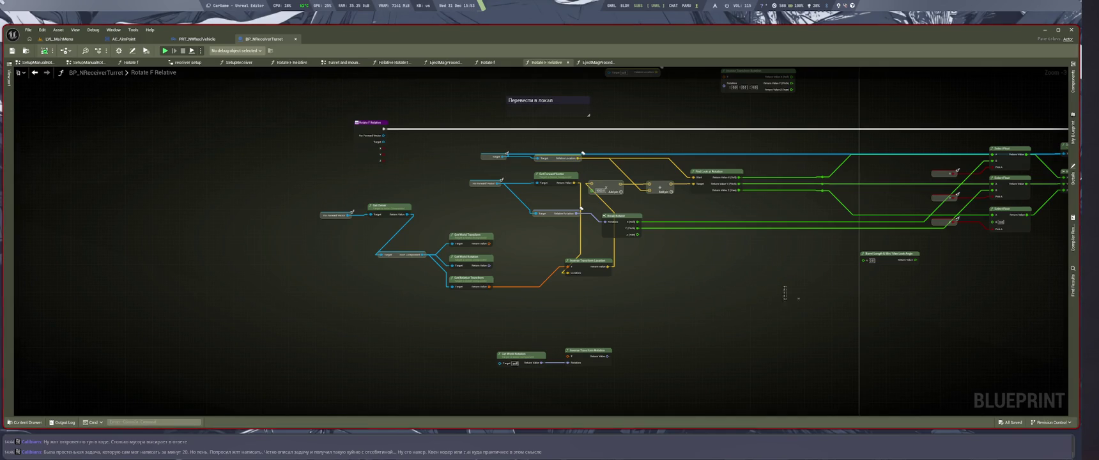
mouse_move(696, 318)
left_mouse_down()
mouse_move(720, 292)
mouse_move(808, 335)
left_mouse_up()
scroll(704, 291, "down", 4)
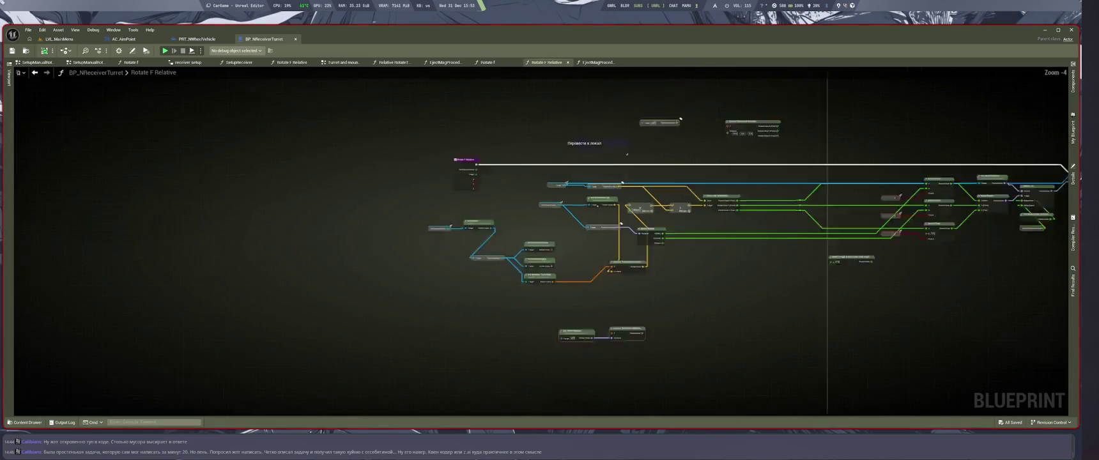
scroll(705, 291, "up", 2)
scroll(712, 298, "down", 4)
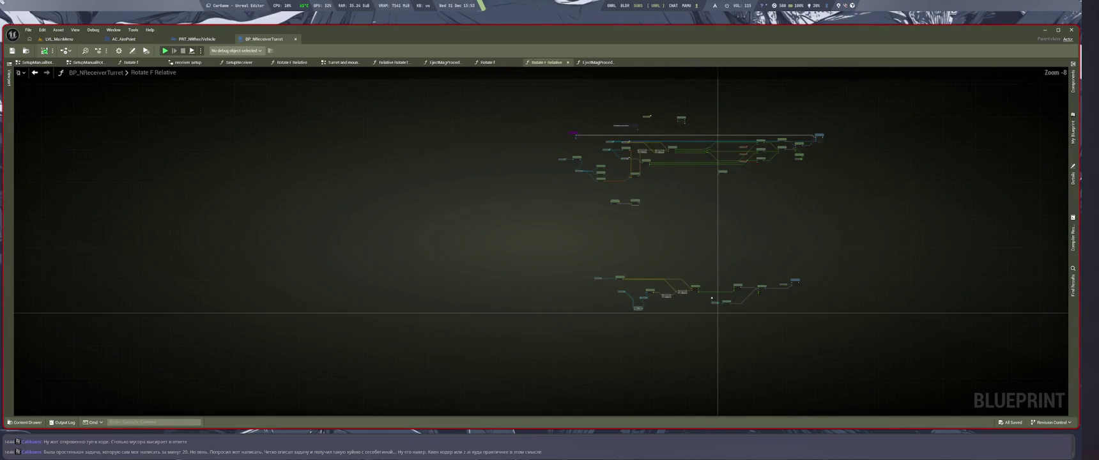
scroll(670, 319, "up", 5)
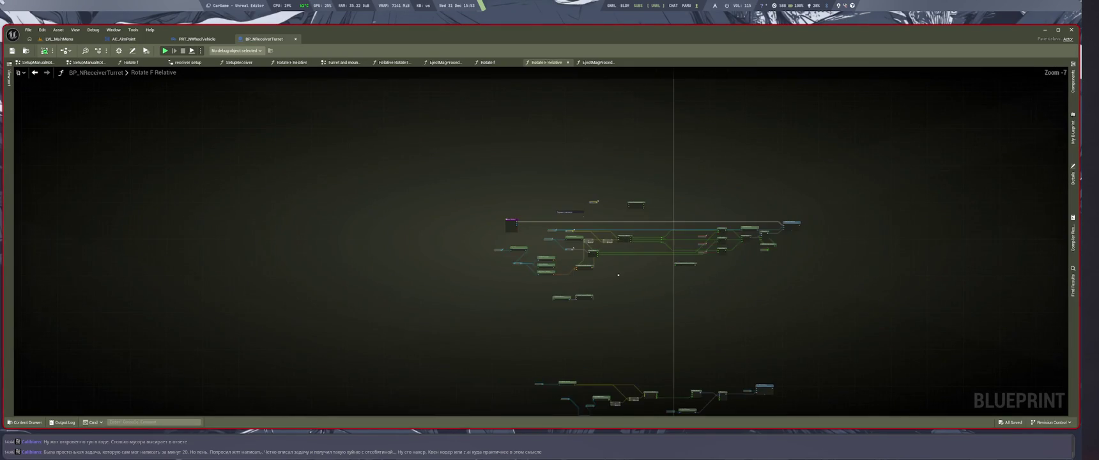
scroll(608, 207, "up", 2)
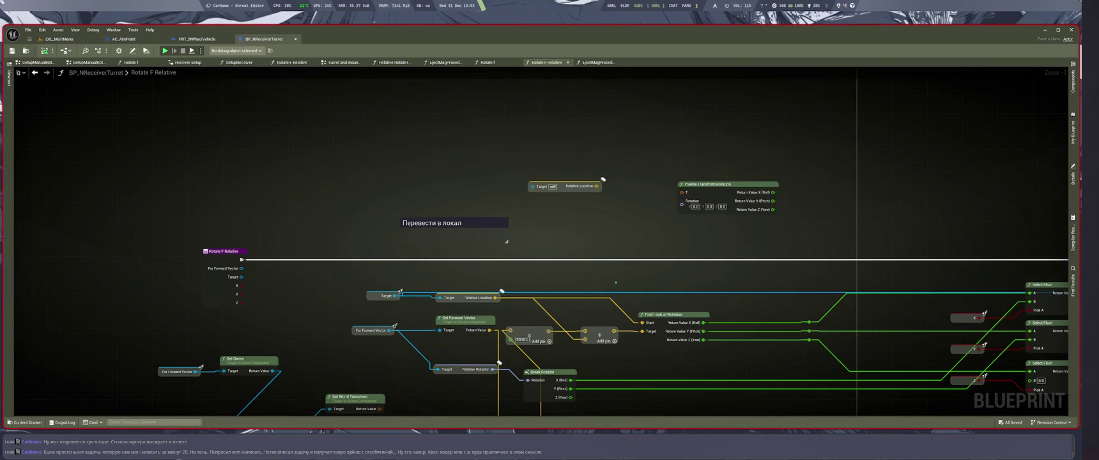
Step: Close the Rotate F Relative, Rotate f and EjectMagProcedure graph tabs
key("ctrl+w")
key("ctrl+w")
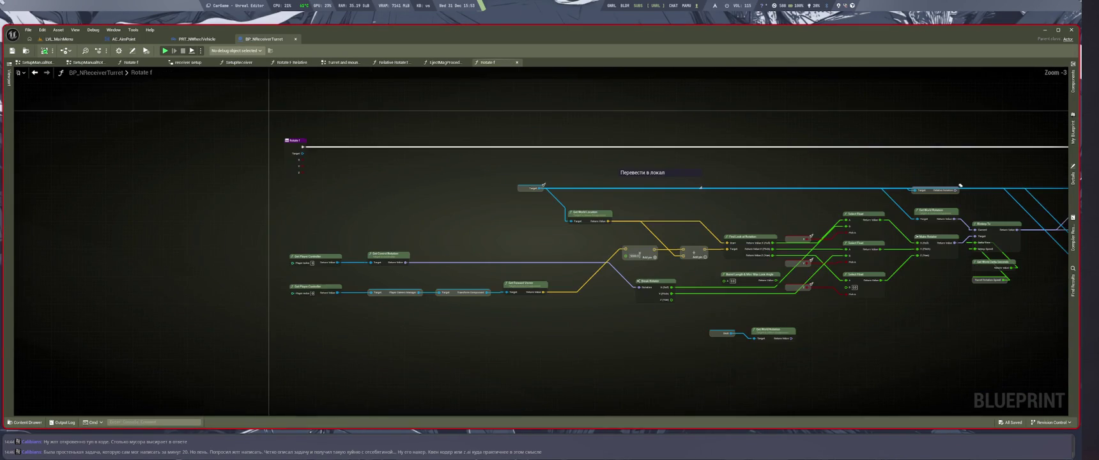
key("ctrl+w")
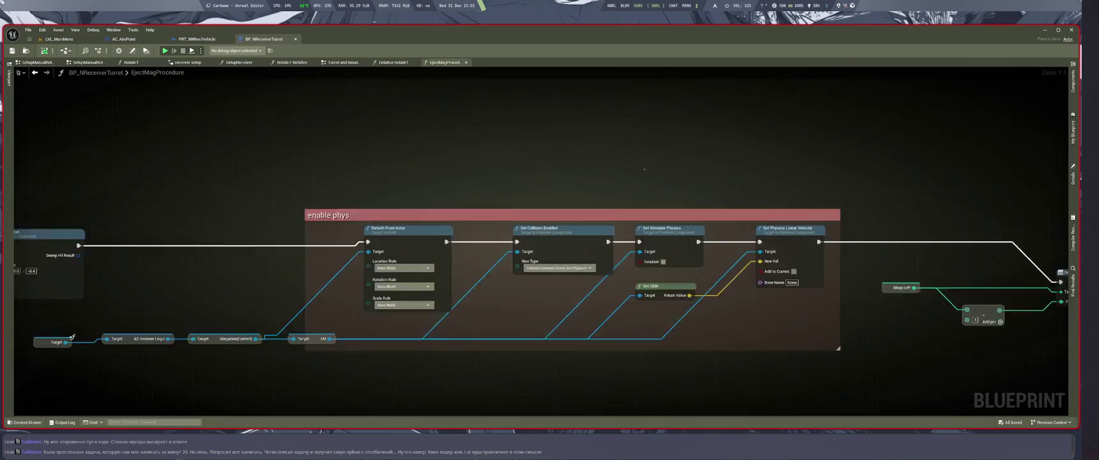
key("ctrl+w")
Step: Center the Relative RotateTurret node network and move the lone node just below it
scroll(614, 164, "down", 4)
left_click_drag(612, 163, 658, 316)
mouse_move(566, 410)
left_mouse_down()
mouse_move(572, 346)
mouse_move(549, 214)
mouse_move(580, 340)
left_mouse_up()
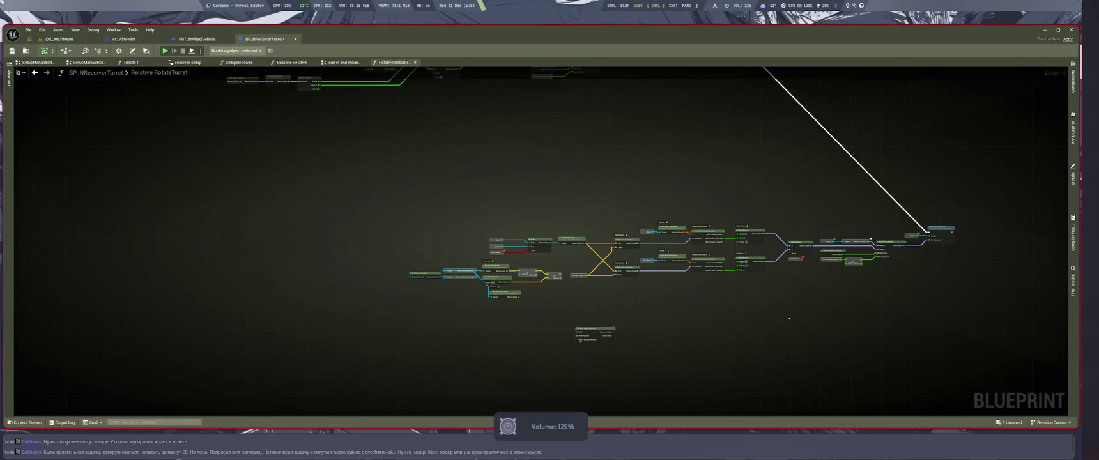
Step: In the browser, raise the volume and add the Silhouette track to the trip playlist
key("super+1")
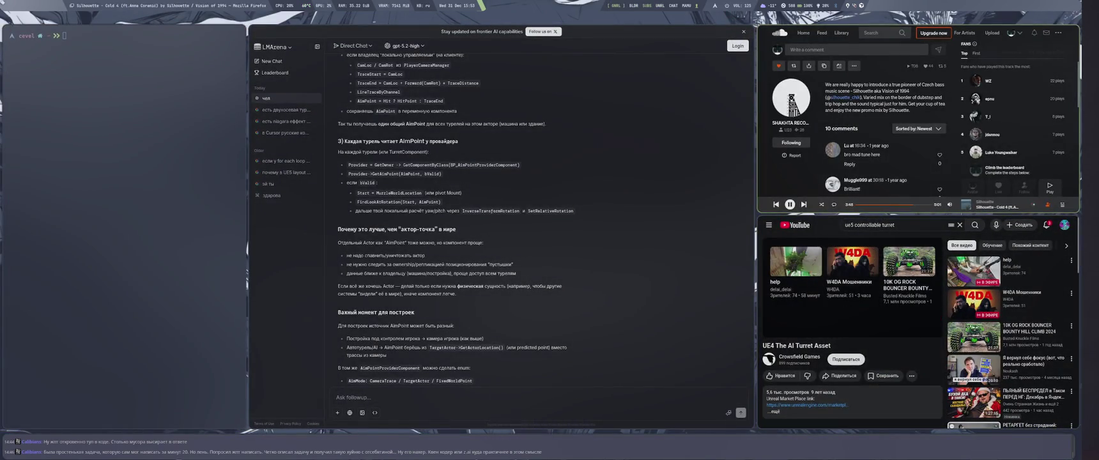
key("super+4")
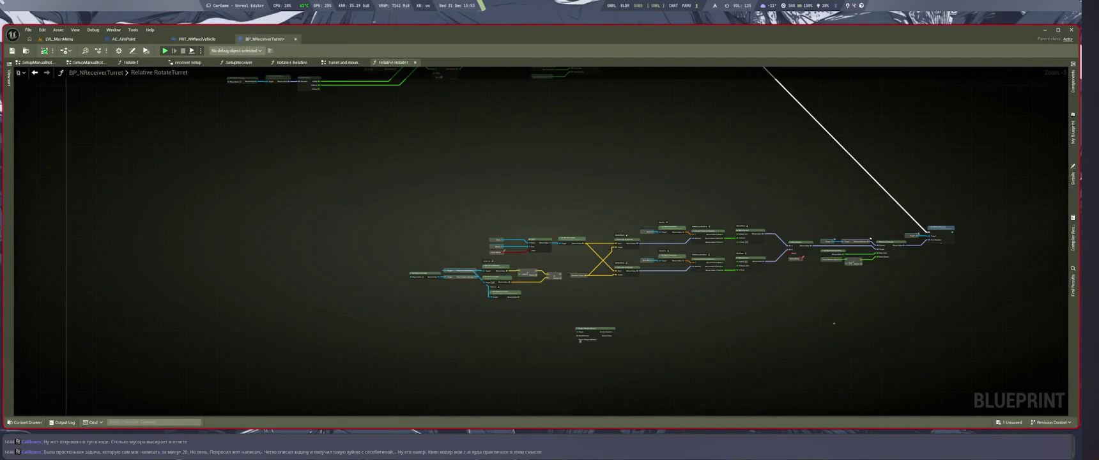
key("XF86AudioRaiseVolume")
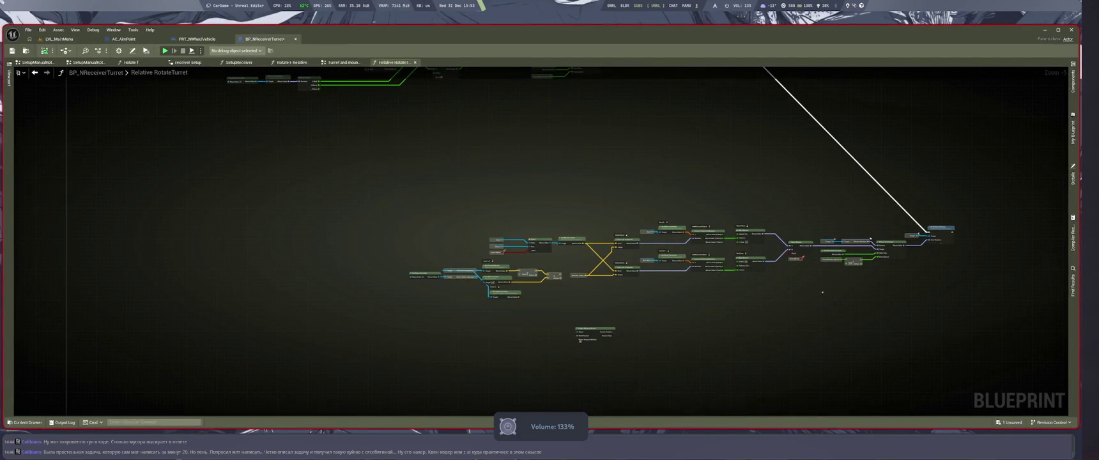
key("super+1")
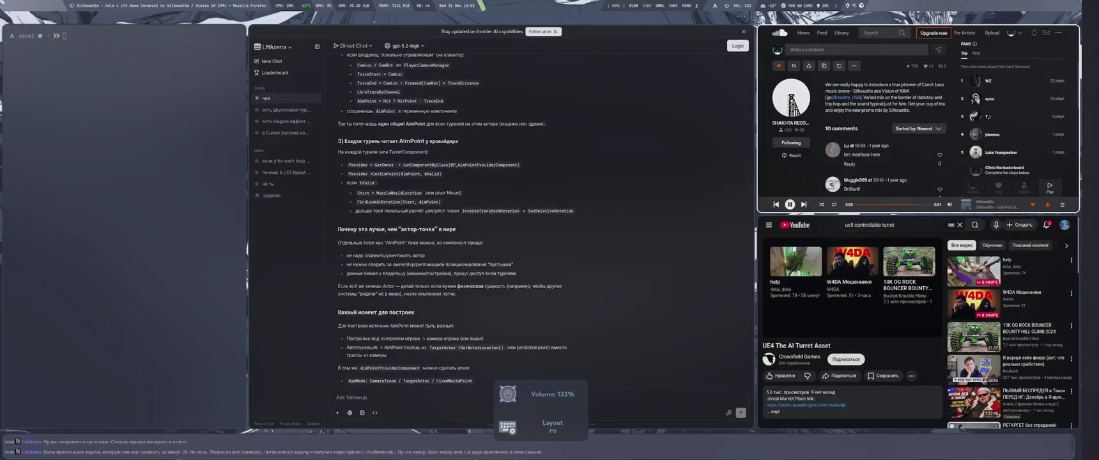
left_click(986, 205)
left_click(855, 191)
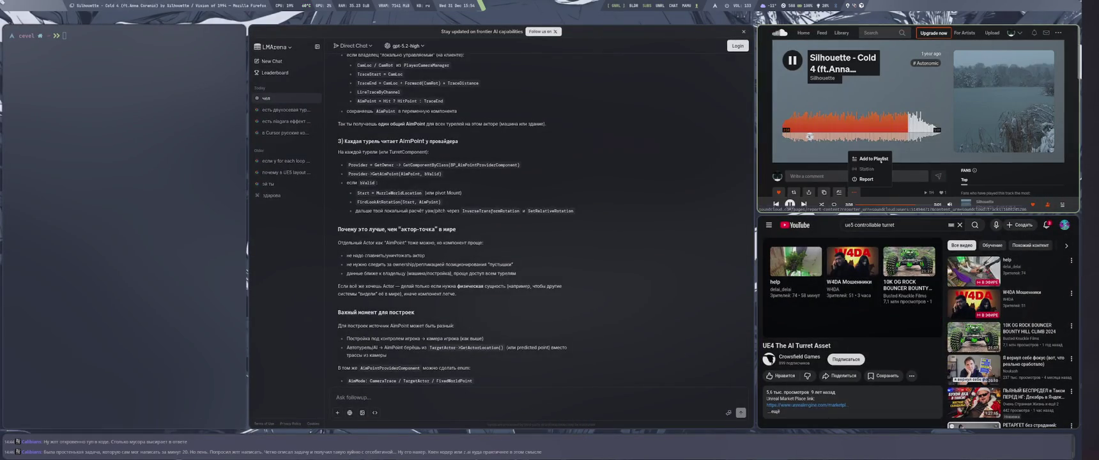
left_click(889, 165)
left_click(980, 207)
left_click(1061, 42)
Step: Back in Unreal, frame the RotateTurret graph, then show LVL_MainMenu in a full-width viewport
key("super+4")
scroll(642, 320, "down", 4)
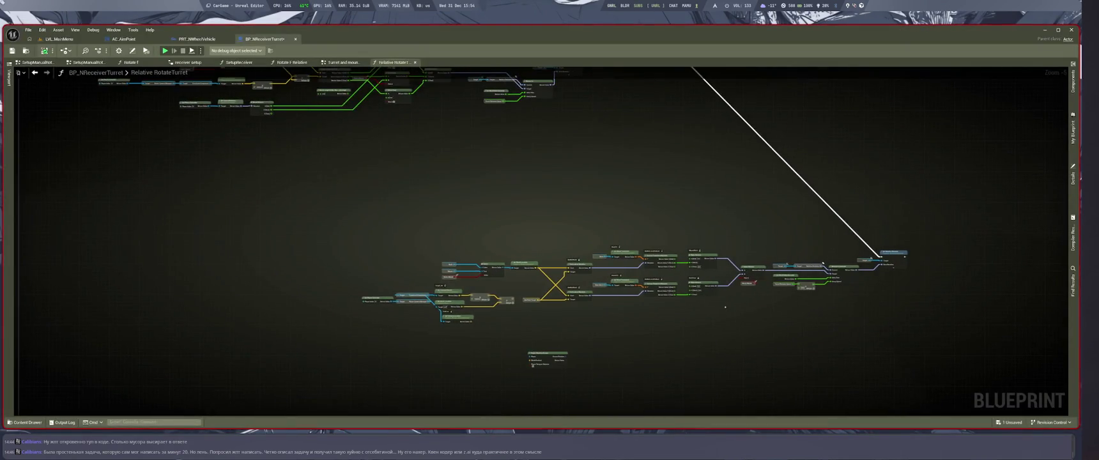
scroll(642, 321, "up", 3)
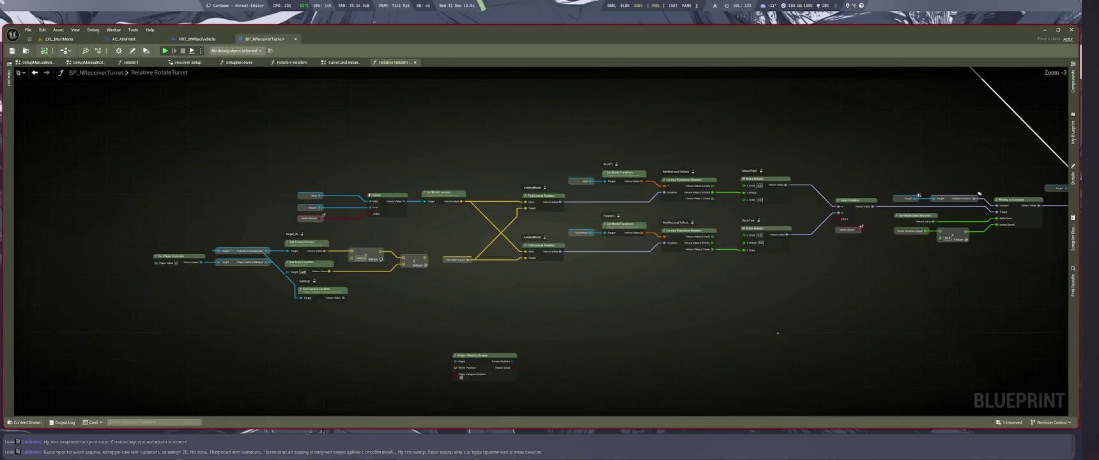
mouse_move(847, 304)
left_mouse_down()
mouse_move(864, 313)
mouse_move(852, 306)
left_mouse_up()
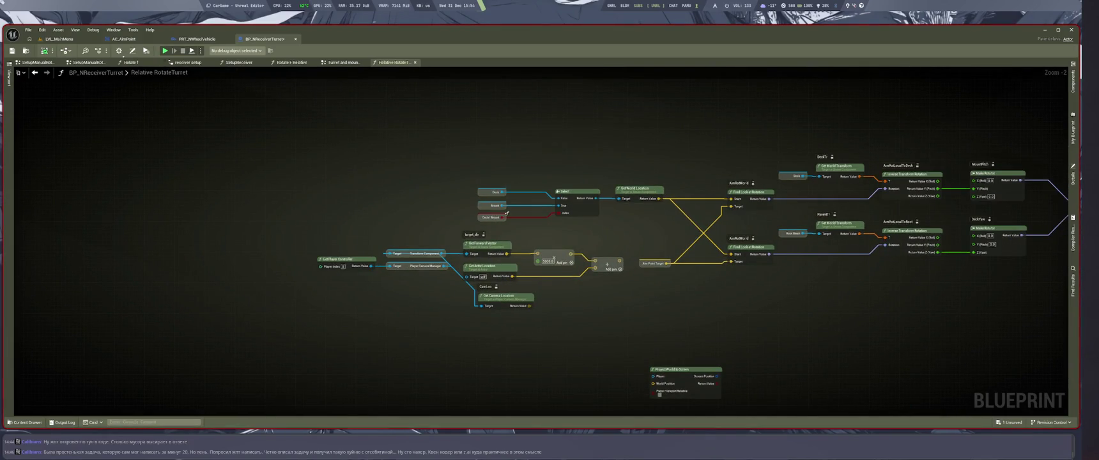
left_click(60, 39)
key("ctrl+shift+space")
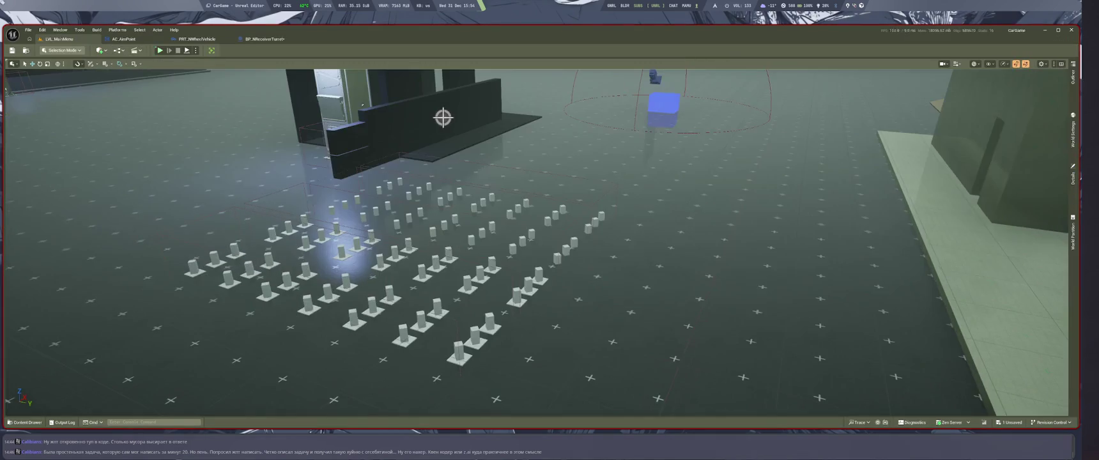
Step: Playtest the level, stop it, and read the 'Accessed None' errors in the Message Log
key("alt+p")
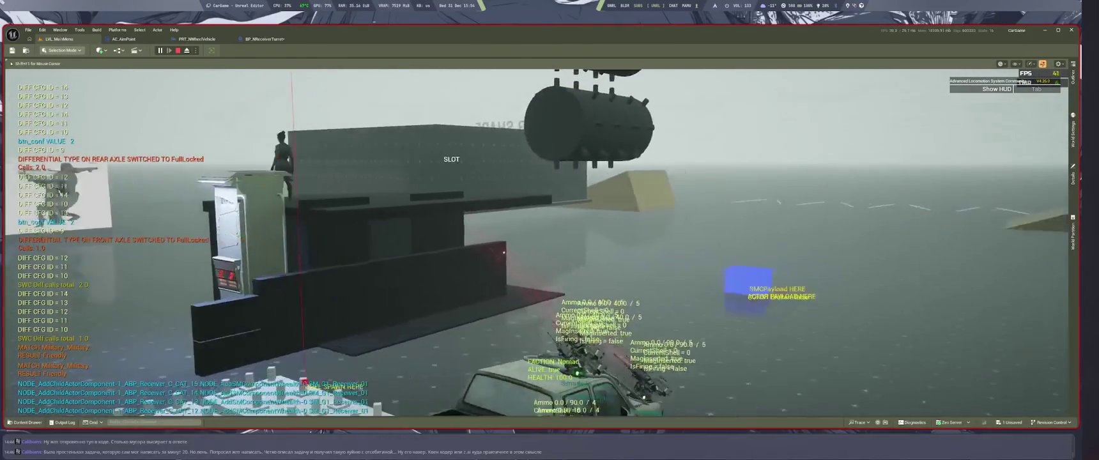
key("Escape")
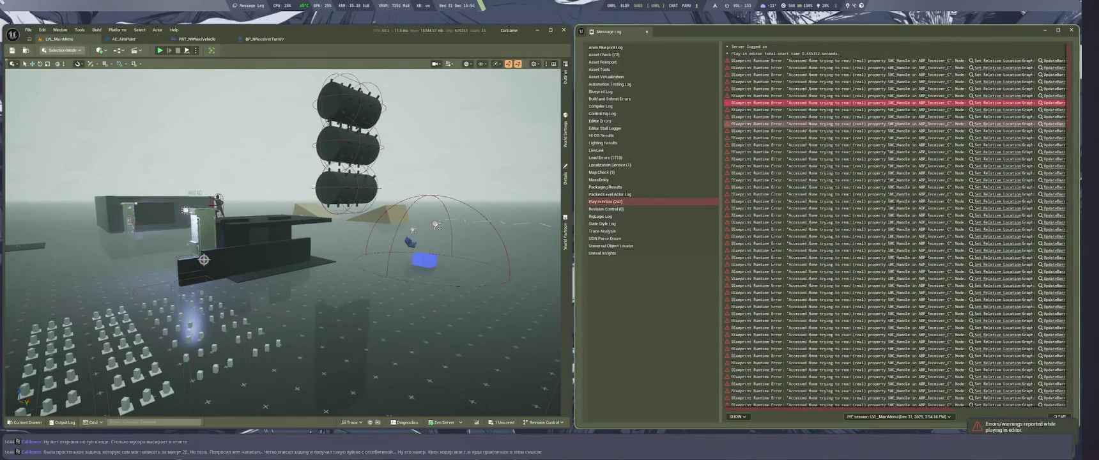
left_click(1058, 30)
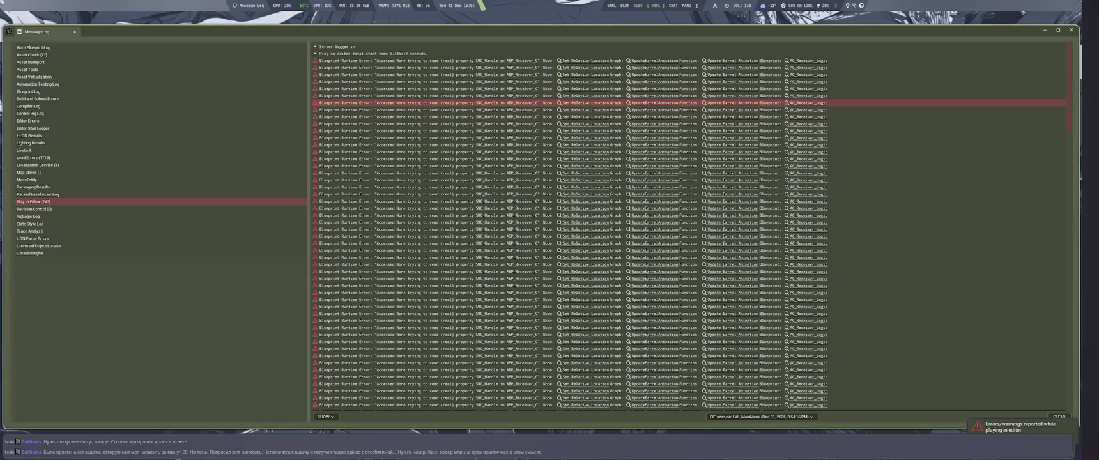
key("super+Down")
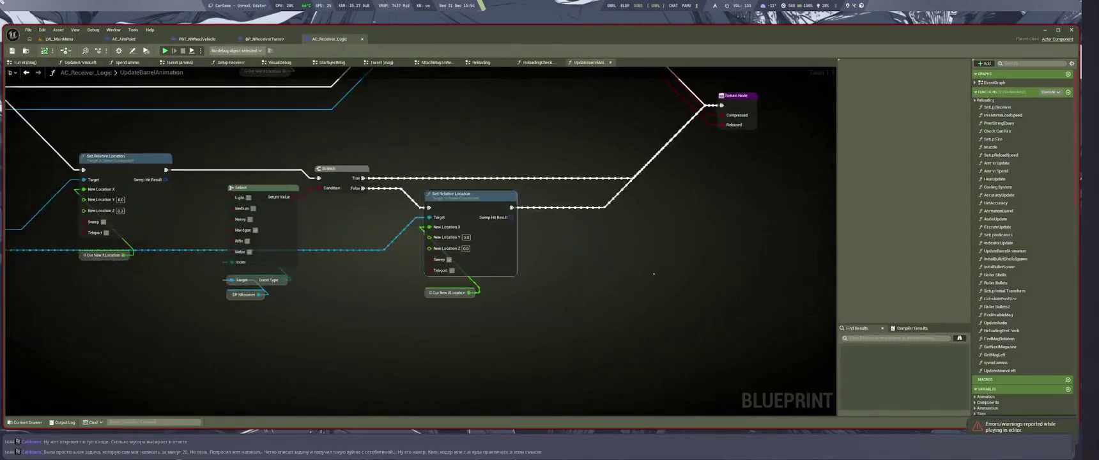
Step: Zoom and pan the graph to bring the Return Node into view
scroll(419, 303, "up", 3)
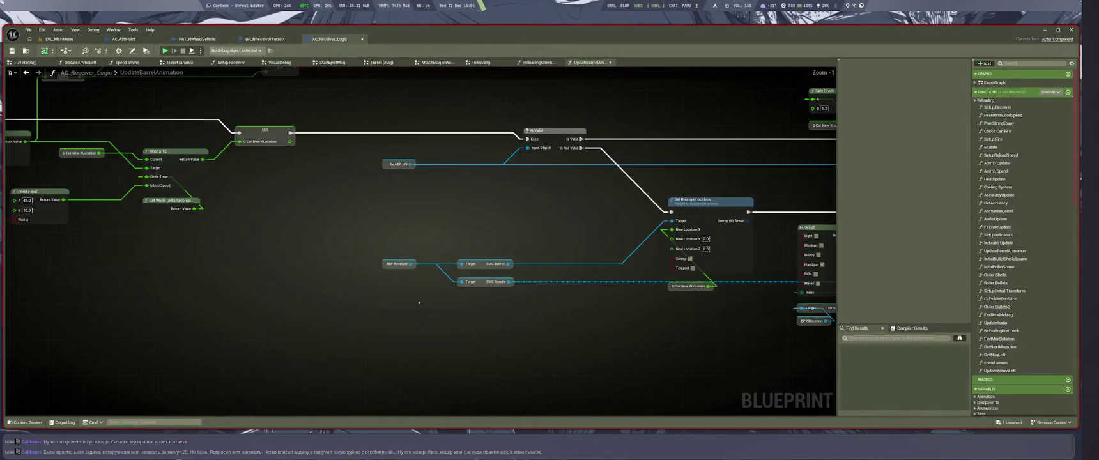
scroll(496, 323, "down", 2)
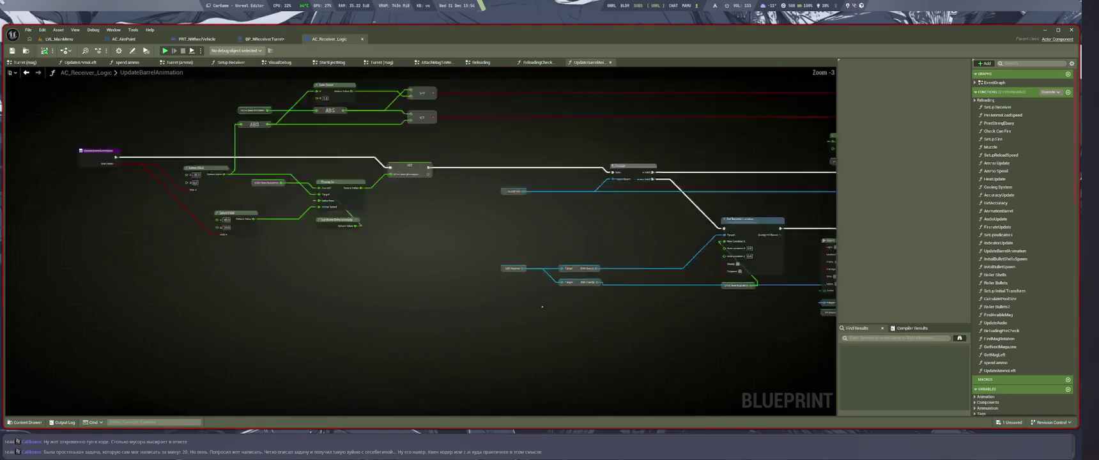
left_click_drag(610, 313, 476, 303)
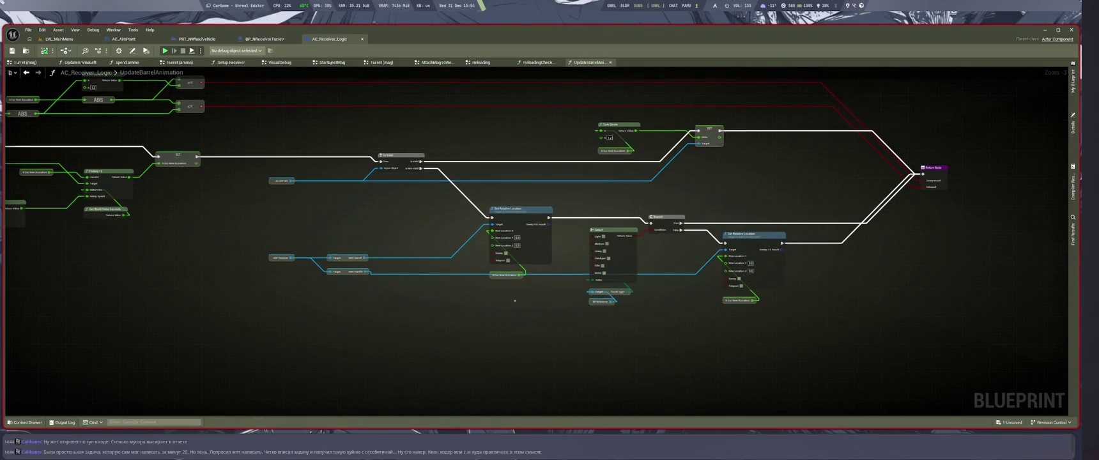
scroll(801, 322, "up", 3)
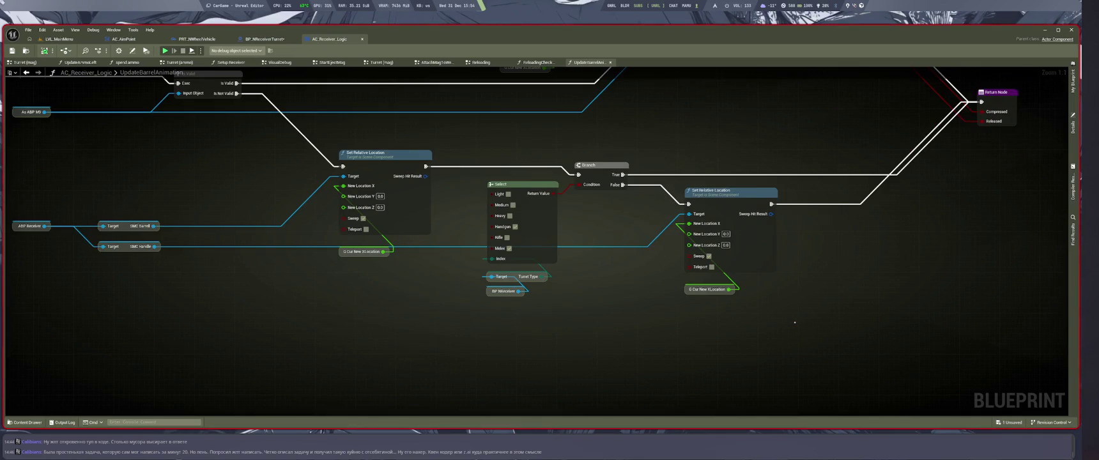
Step: Jump from the runtime error to Set Relative Location in UpdateBarrelAnimation, then show PRT_NWheelVehicle
key("alt+Tab")
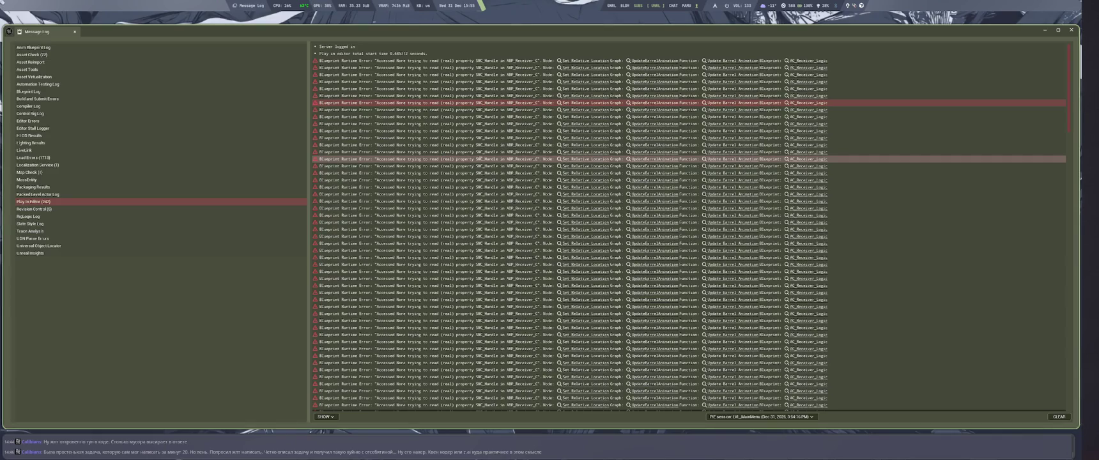
left_click(586, 166)
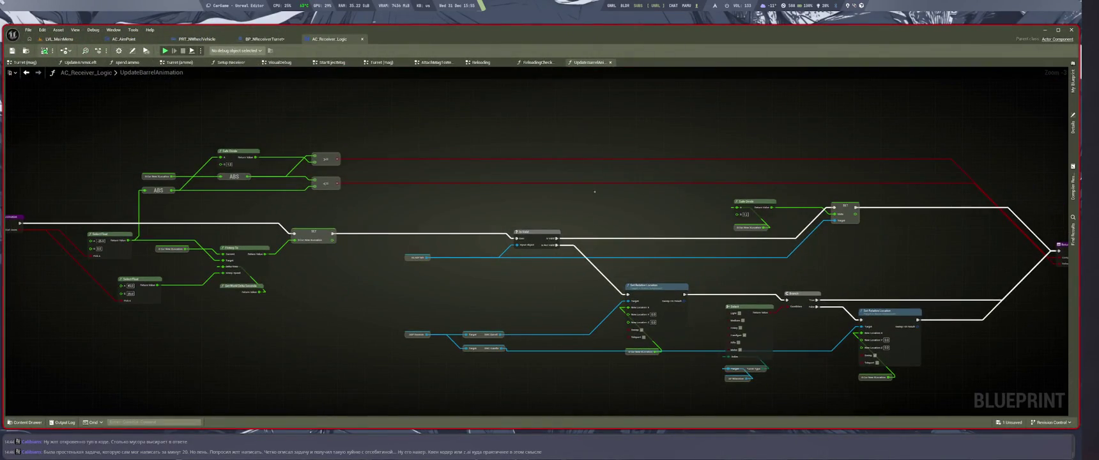
scroll(623, 164, "up", 1)
left_click(197, 39)
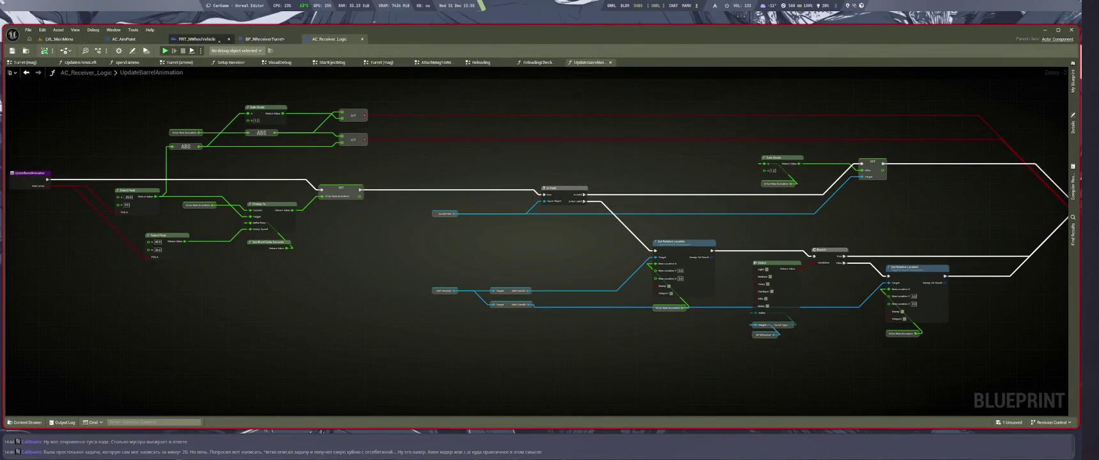
scroll(598, 305, "down", 2)
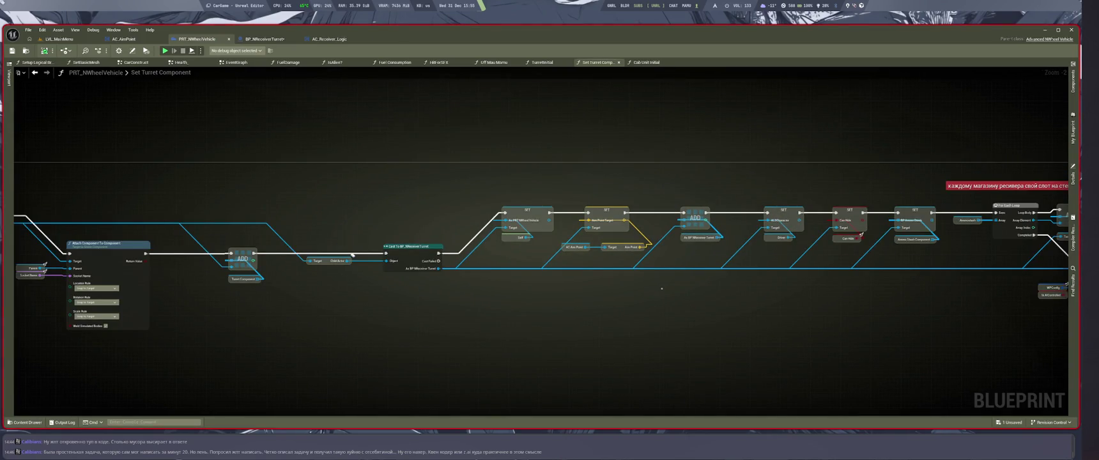
Step: Drop an AC_AimPoint getter from the Components panel into the vehicle's Set Turret Component graph
scroll(662, 288, "up", 2)
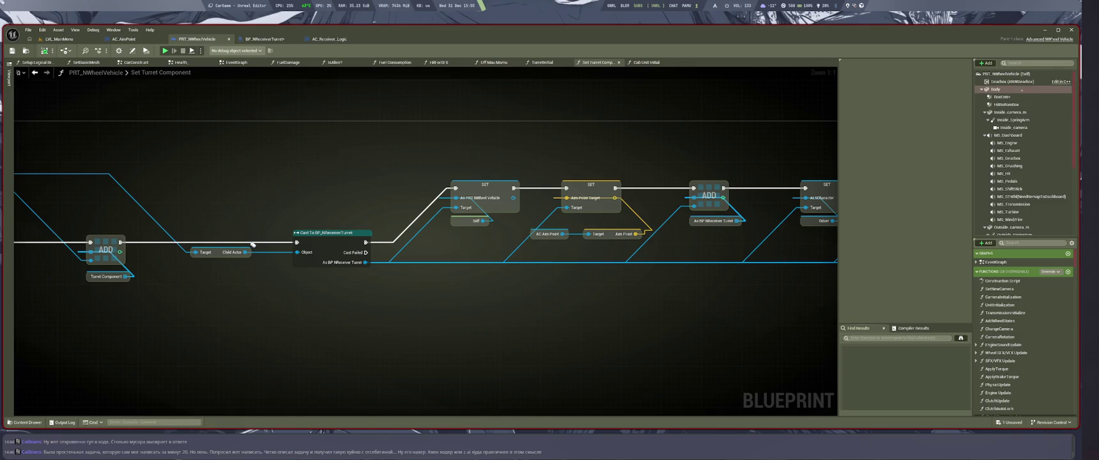
scroll(1007, 127, "up", 10)
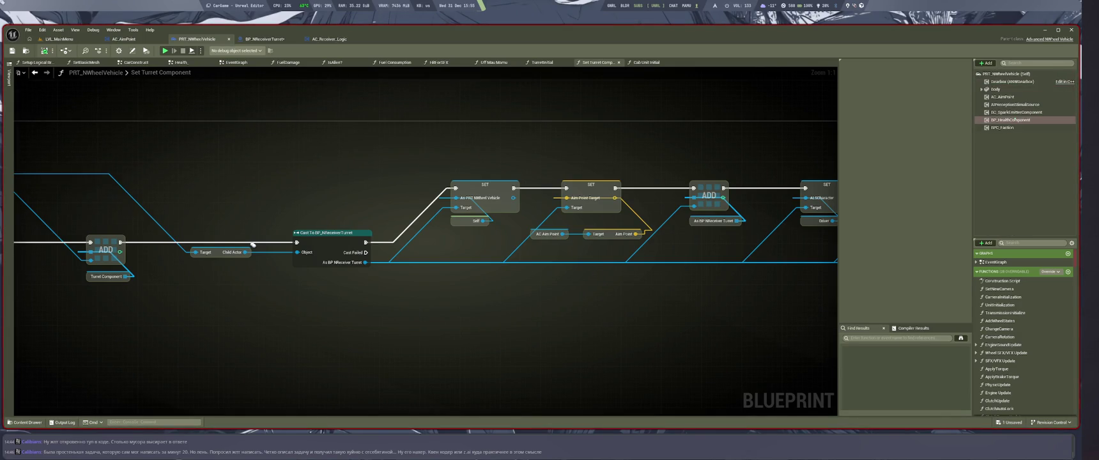
left_click_drag(1003, 96, 468, 316)
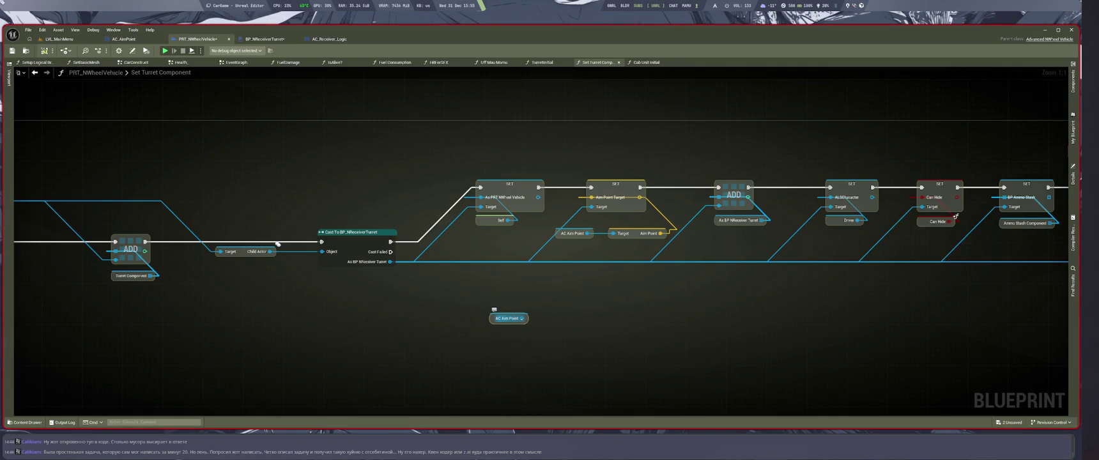
left_click(264, 39)
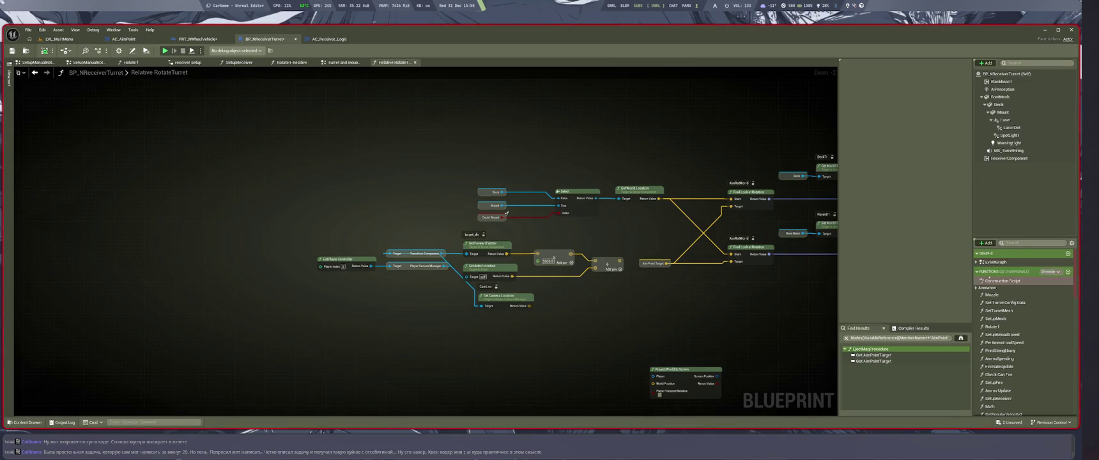
Step: Add an Actor Component object-reference variable named AC_AimPoint to BP_NReceiverTurret
left_click(1068, 292)
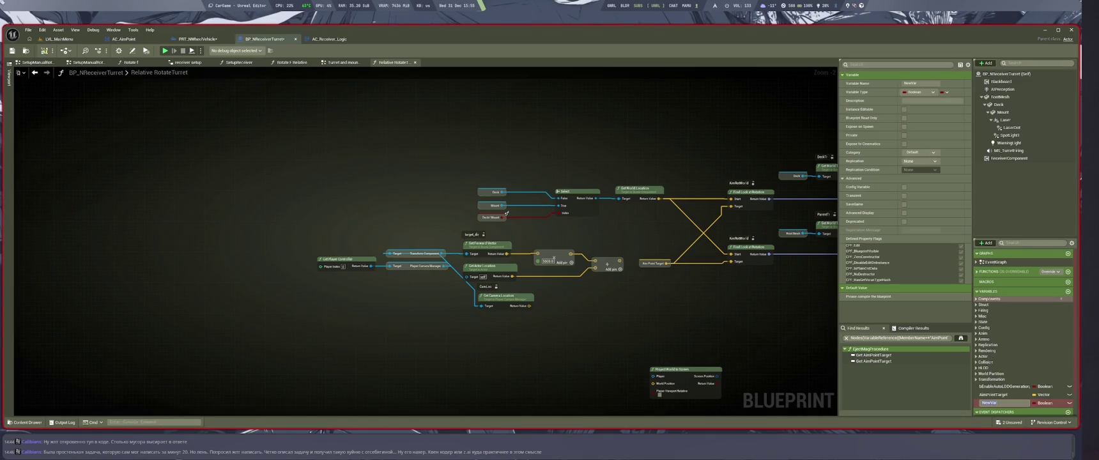
left_click(920, 92)
type("c")
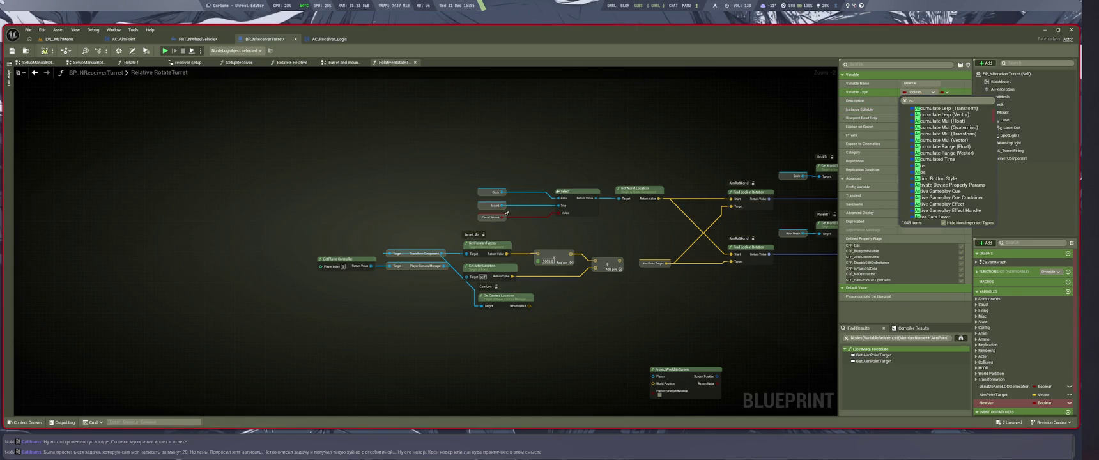
type("tor comp")
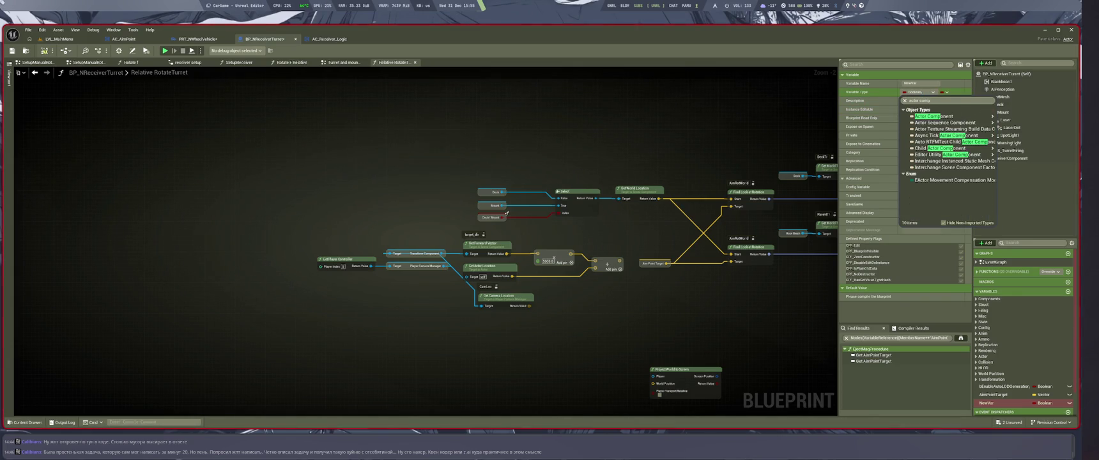
mouse_move(946, 116)
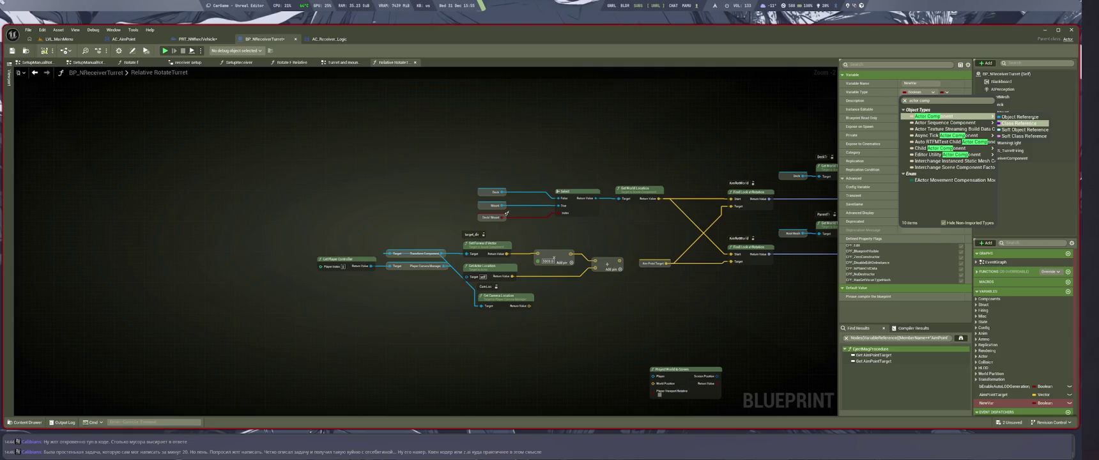
left_click(1021, 117)
key("F2")
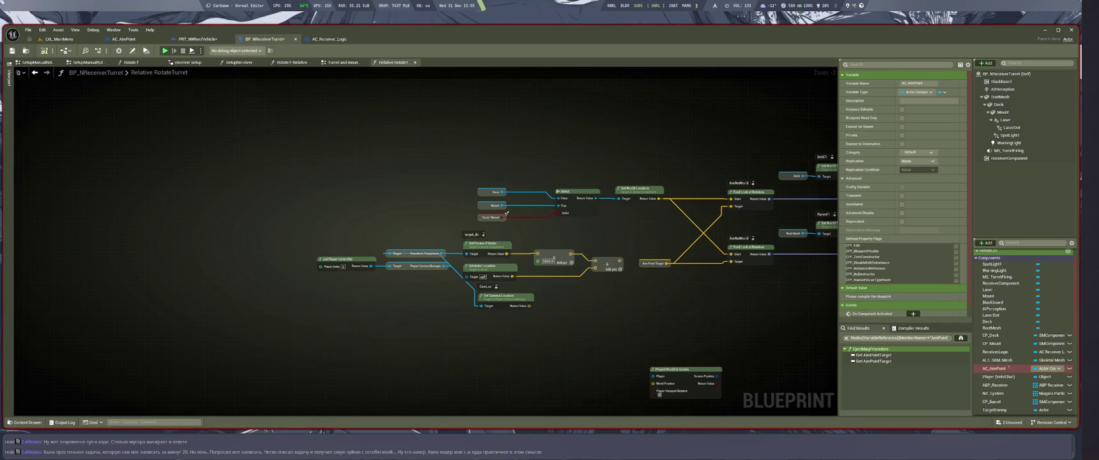
key("shift+F11")
key("ctrl+Tab")
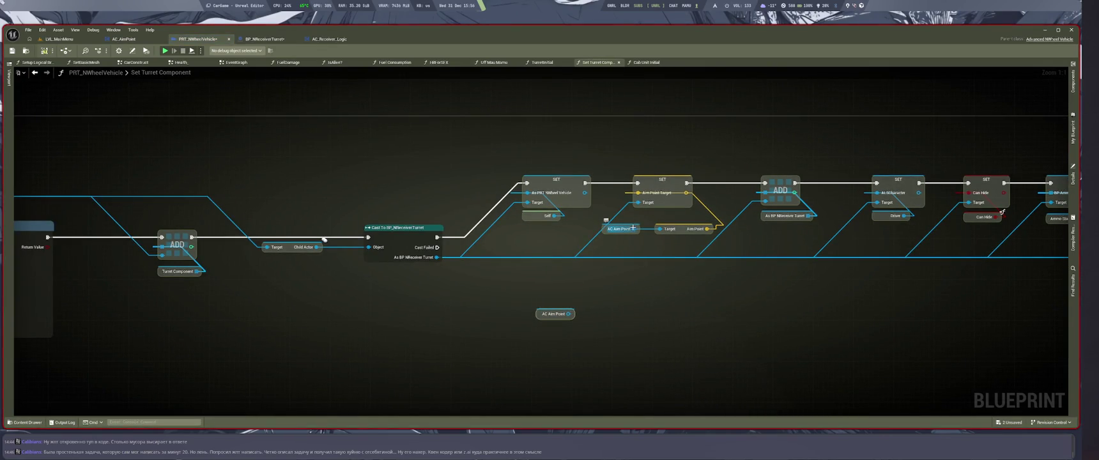
Step: Search the cast turret pin's actions for 'ac_a' without finding the setter
left_click_drag(437, 257, 635, 286)
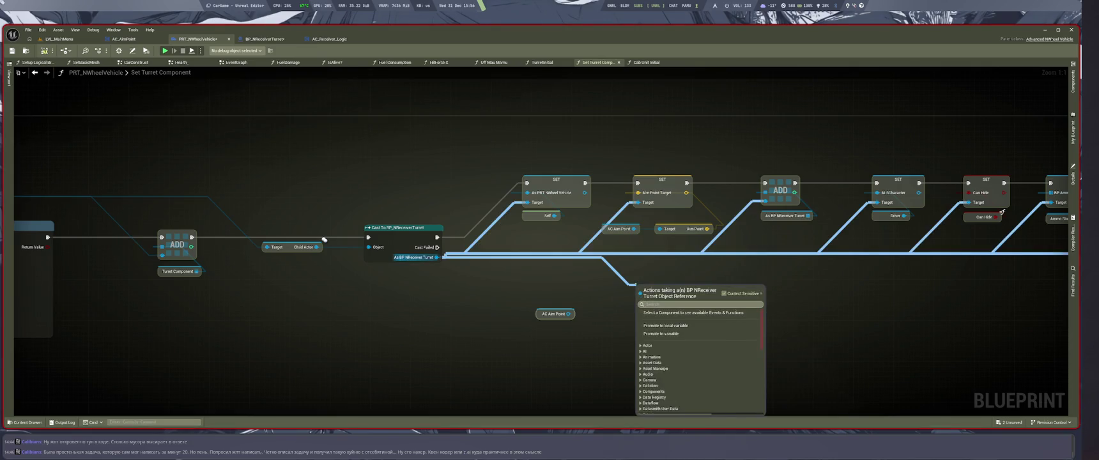
type("ac_a")
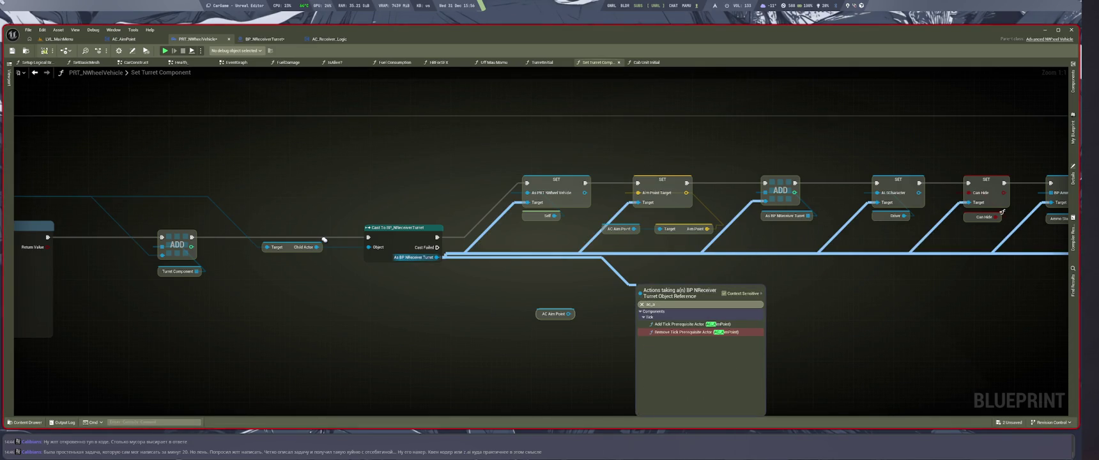
key("Escape")
key("ctrl+Tab")
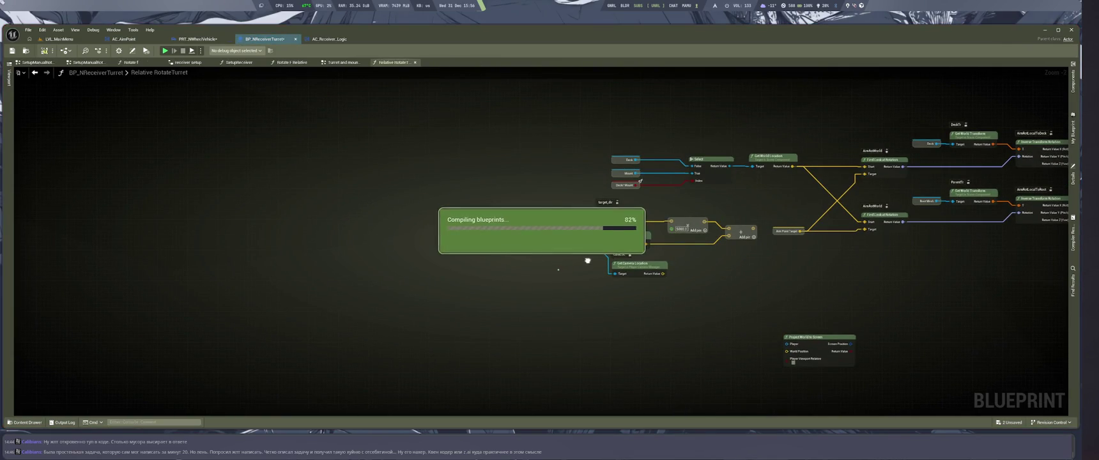
left_click(198, 39)
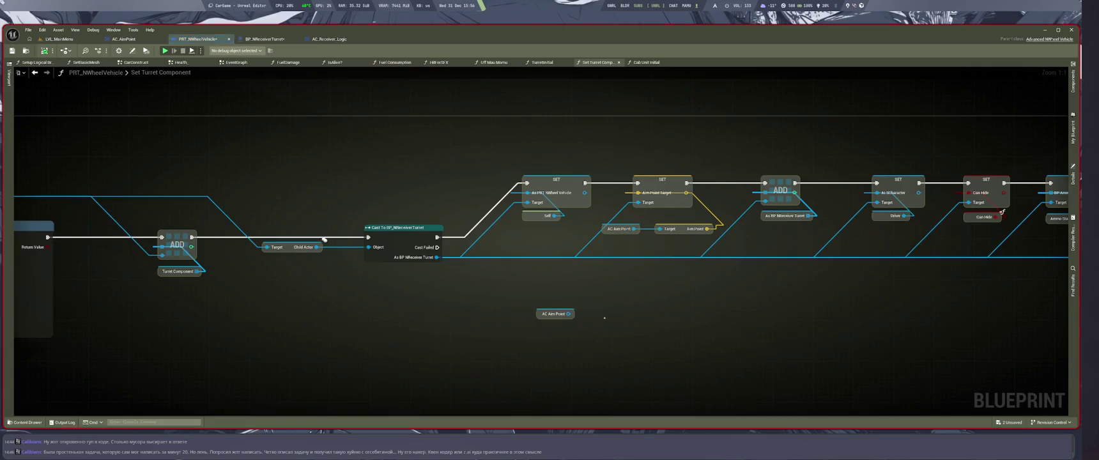
left_click_drag(443, 257, 624, 289)
type("ac_a")
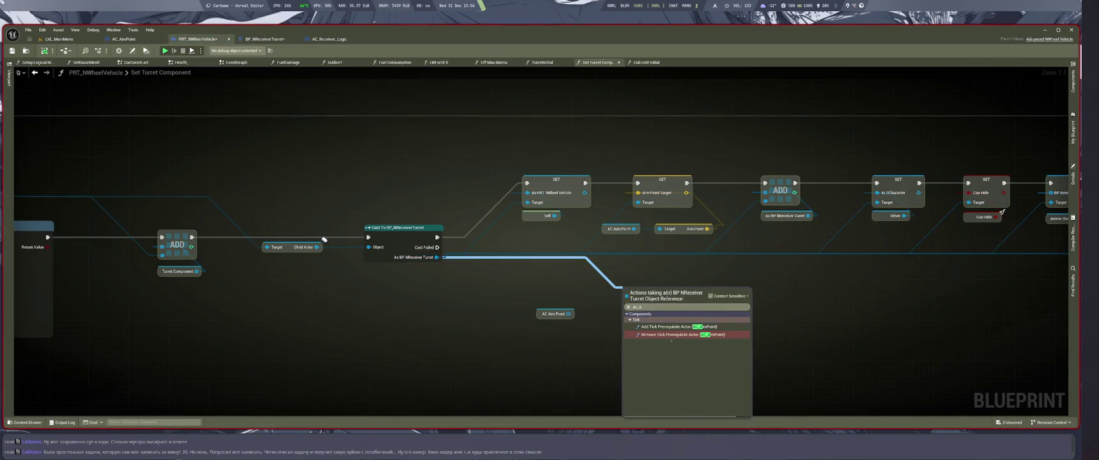
key("Escape")
Step: Add Set AC Aim Point on the cast turret, fed by the vehicle's AC Aim Point getter
left_click_drag(443, 257, 626, 289)
type("aim po")
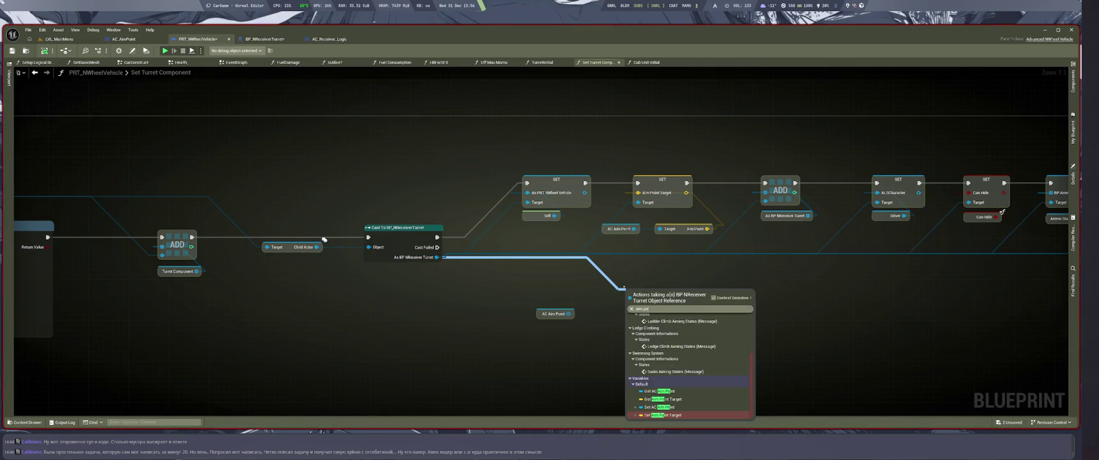
key("Up")
key("Return")
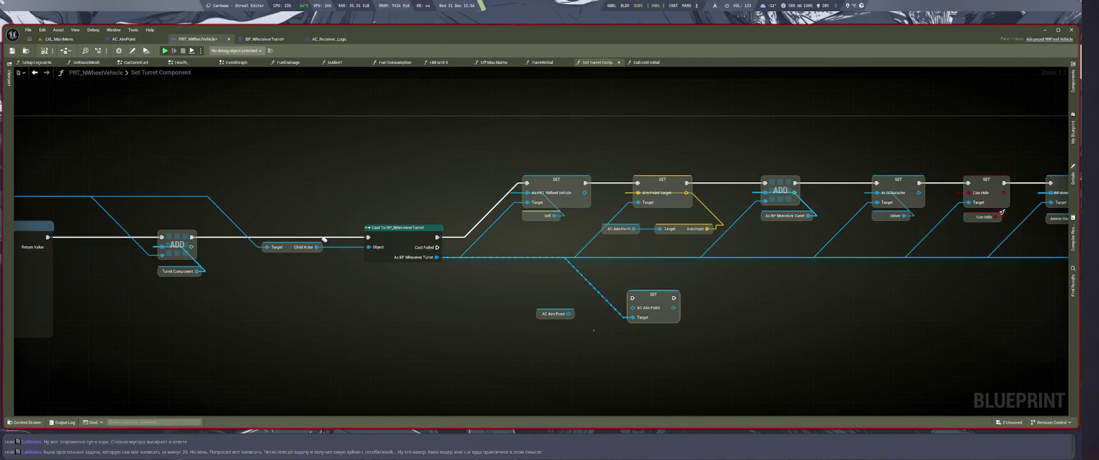
left_click_drag(568, 314, 632, 308)
left_click_drag(555, 314, 565, 306)
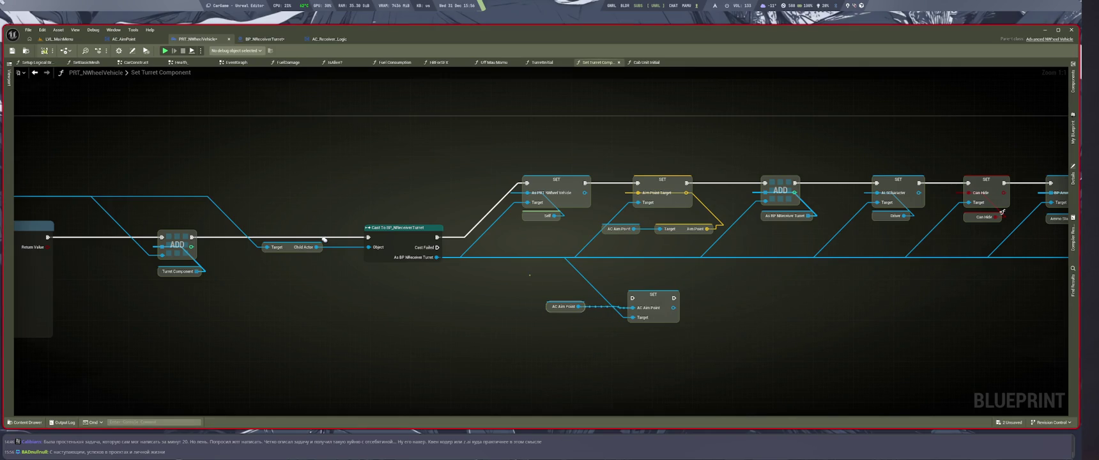
Step: Straighten the AC Aim Point setter onto the SET chain's execution row
scroll(324, 239, "down", 3)
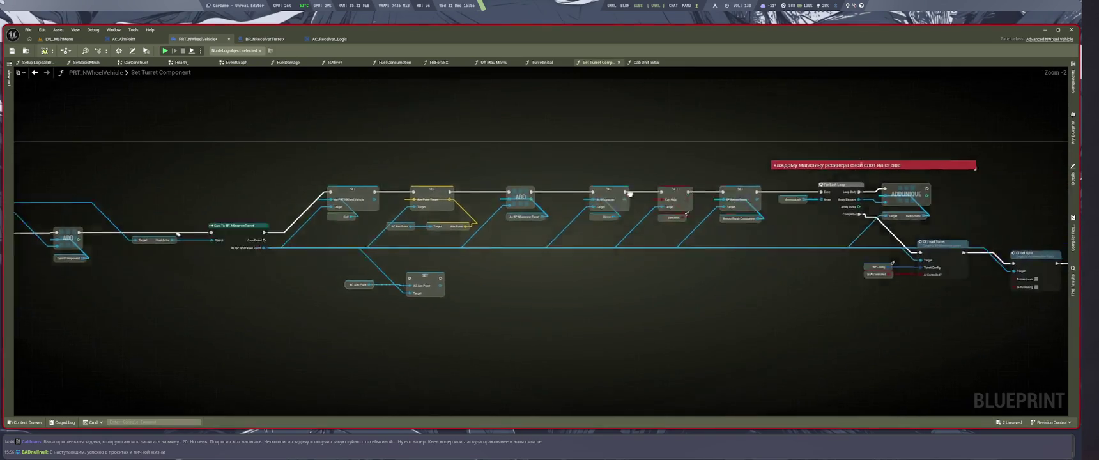
scroll(208, 262, "up", 2)
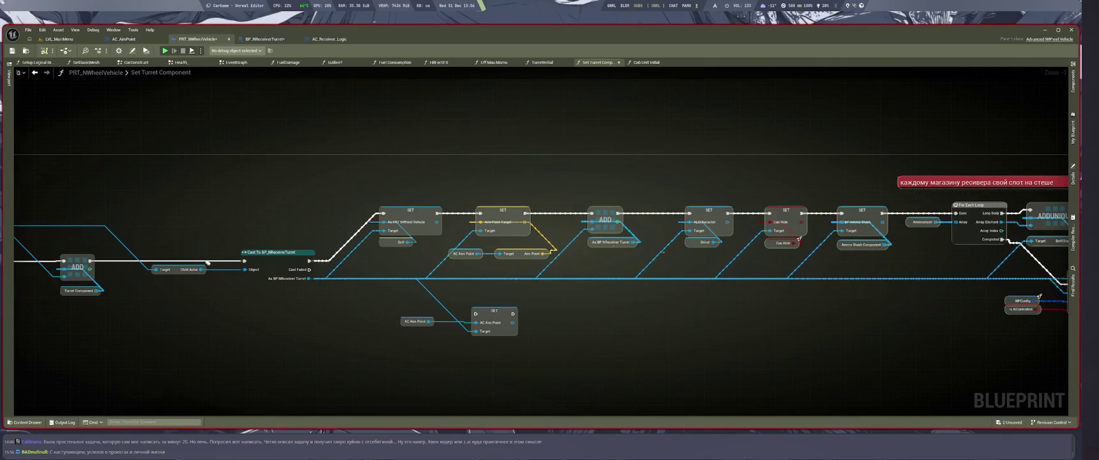
key("f")
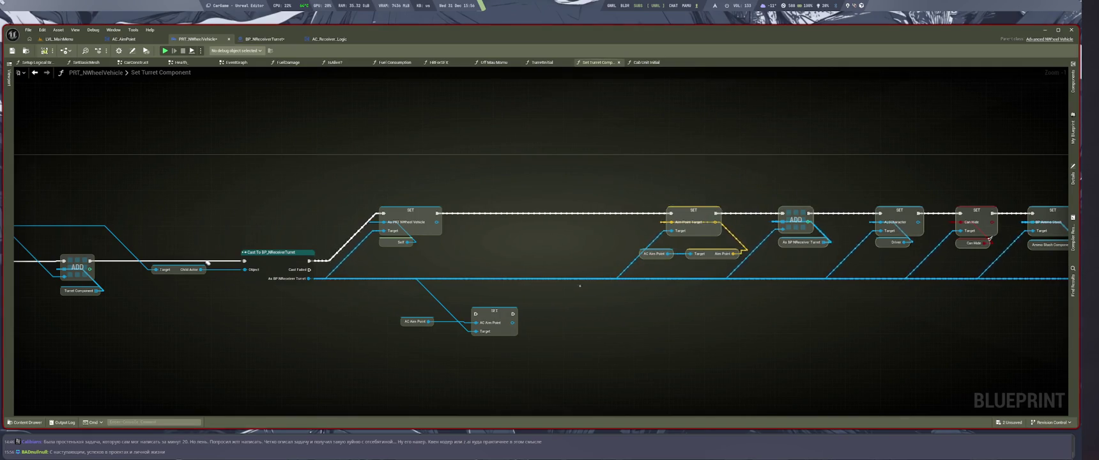
left_click_drag(574, 299, 615, 310)
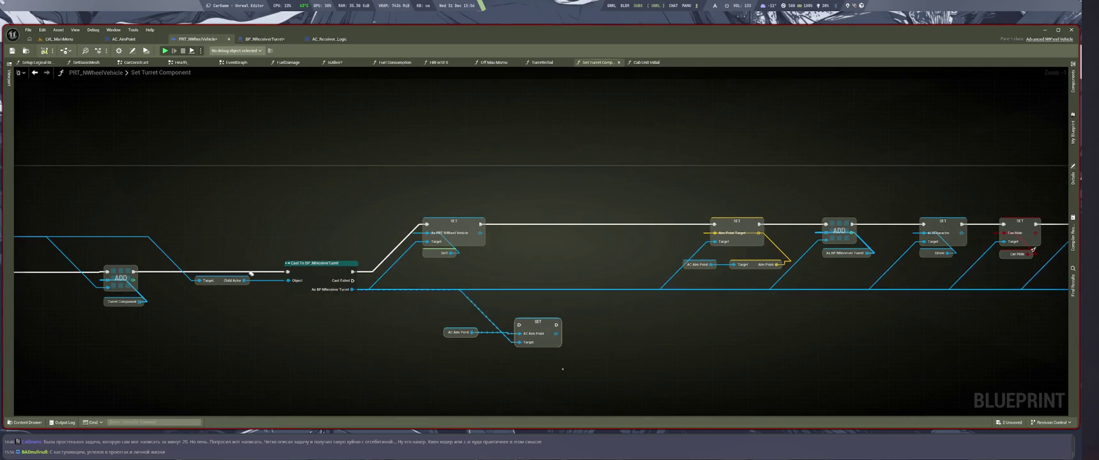
key("f")
key("f")
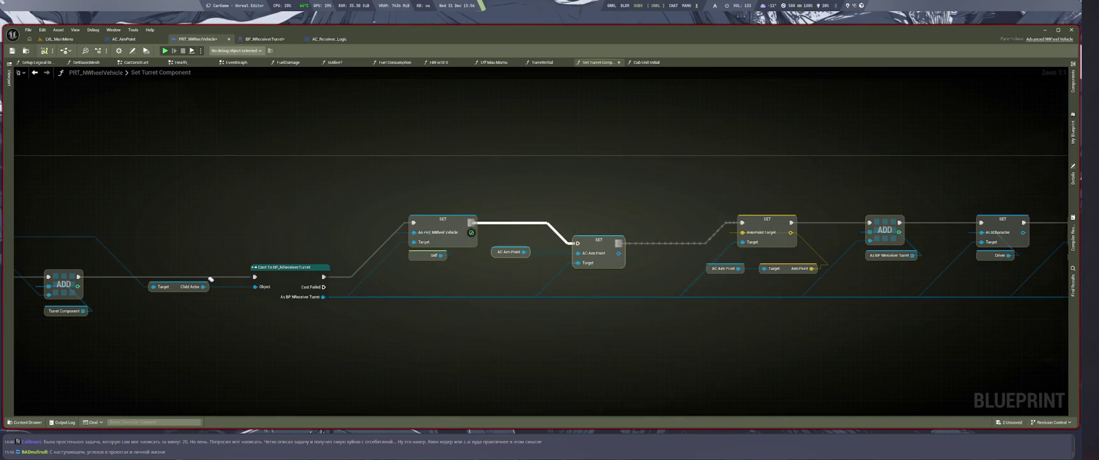
key("f")
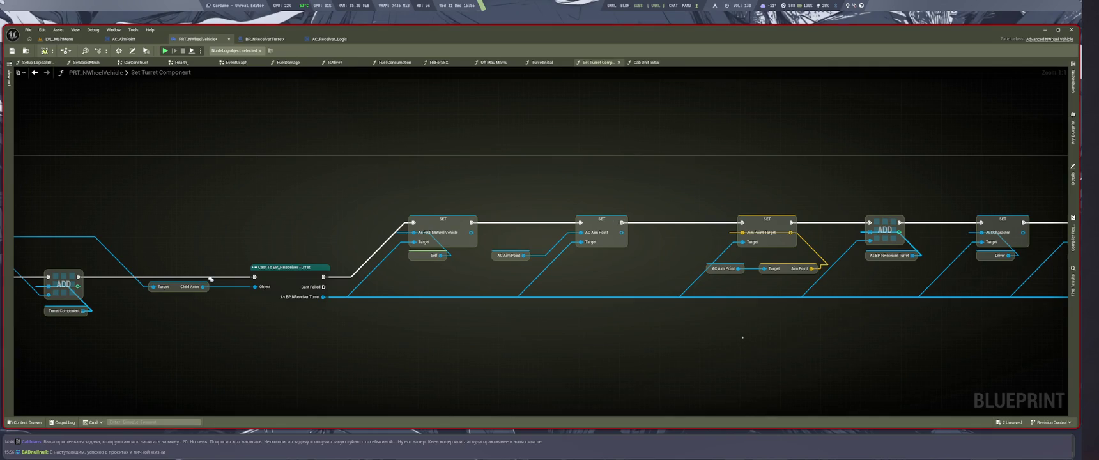
key("f")
scroll(139, 262, "down", 2)
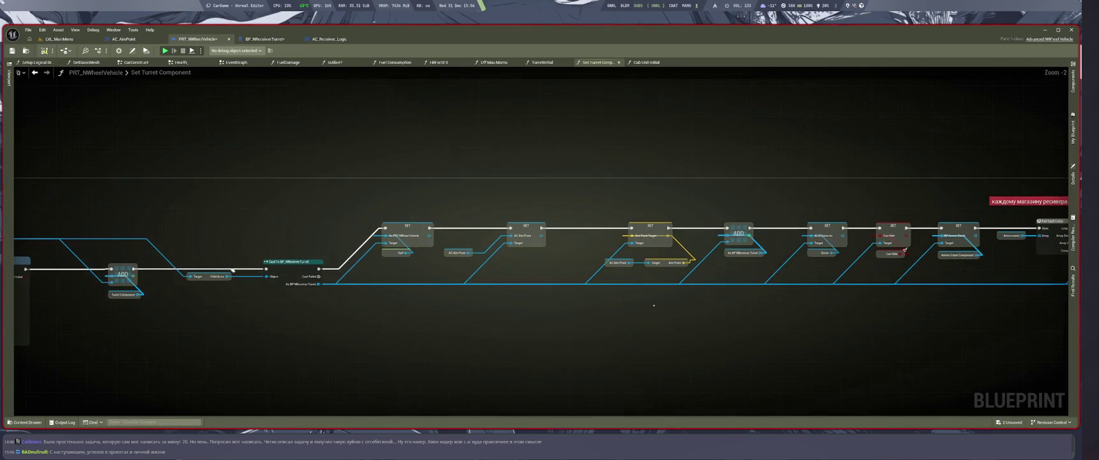
Step: Save both edited blueprints and return to the turret's Relative RotateTurret graph, fitted in view
key("ctrl+s")
scroll(485, 239, "up", 2)
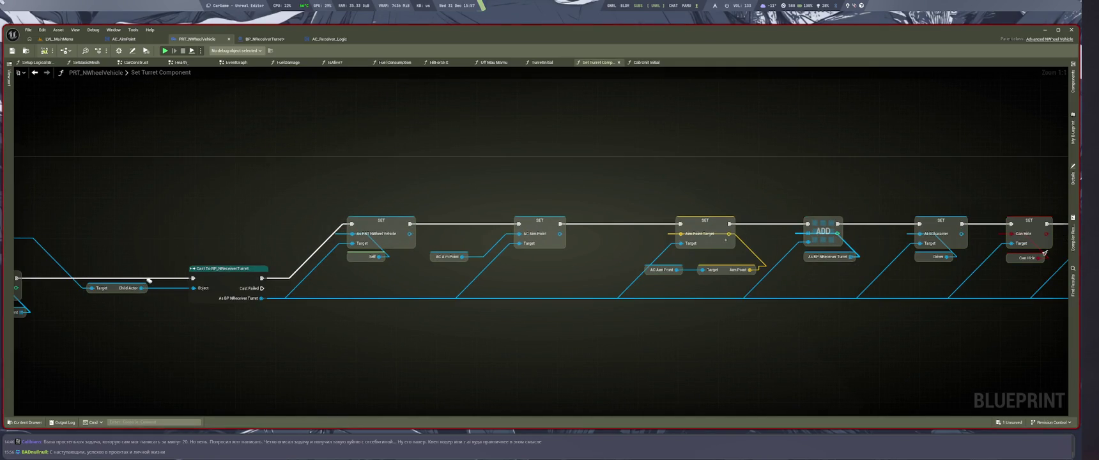
mouse_move(725, 240)
left_mouse_down()
mouse_move(601, 225)
mouse_move(639, 231)
mouse_move(726, 283)
mouse_move(708, 296)
left_mouse_up()
key("ctrl+shift+s")
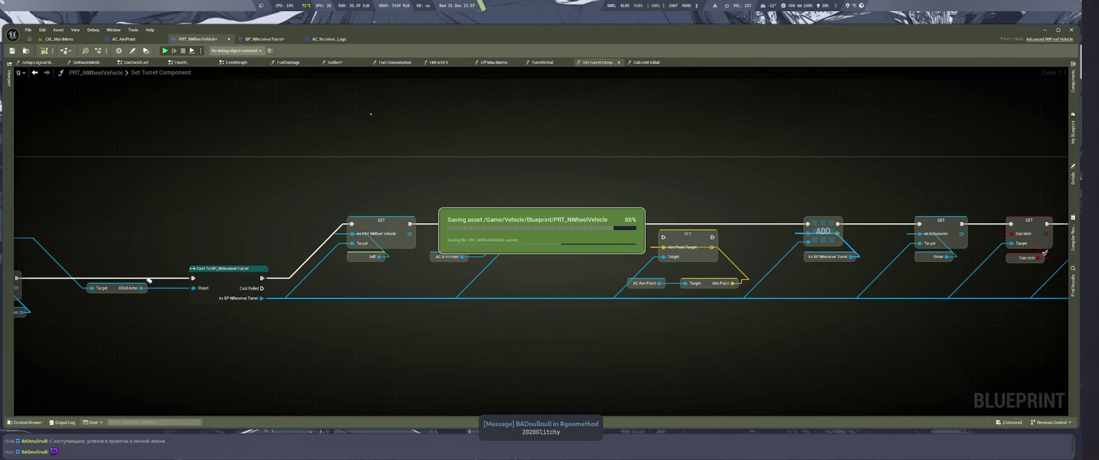
key("ctrl+Tab")
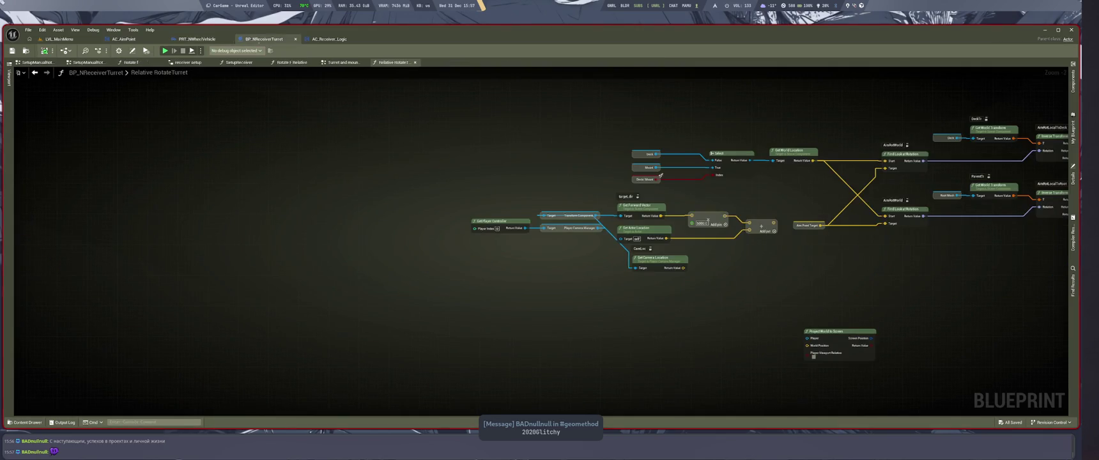
key("Home")
left_click(39, 452)
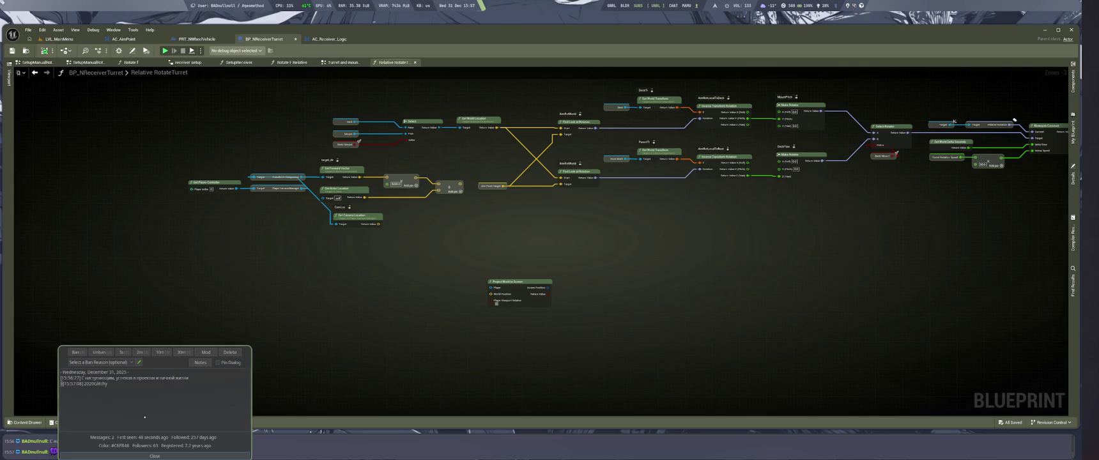
Step: Briefly check AC_Receiver_Logic, then close its editor tab, keeping the RotateTurret graph showing
left_click_drag(517, 208, 482, 267)
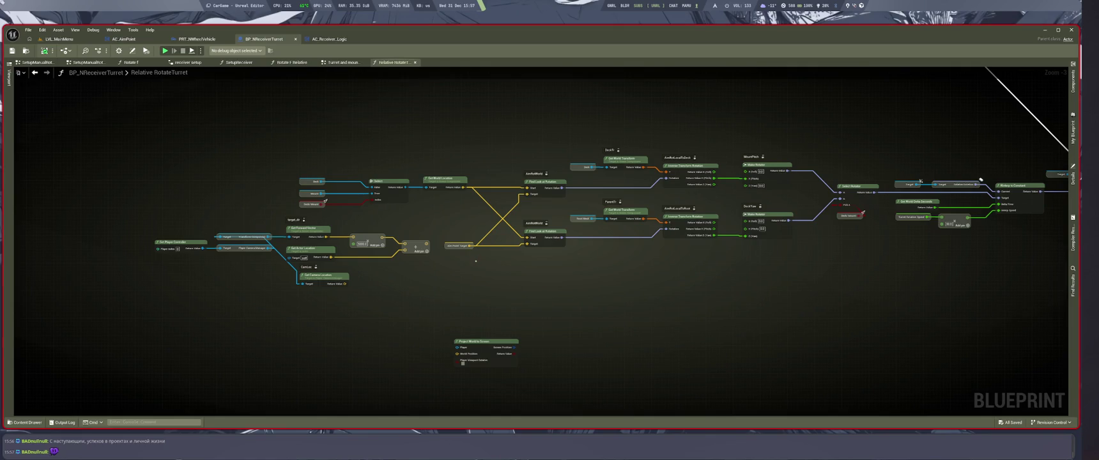
scroll(585, 288, "down", 4)
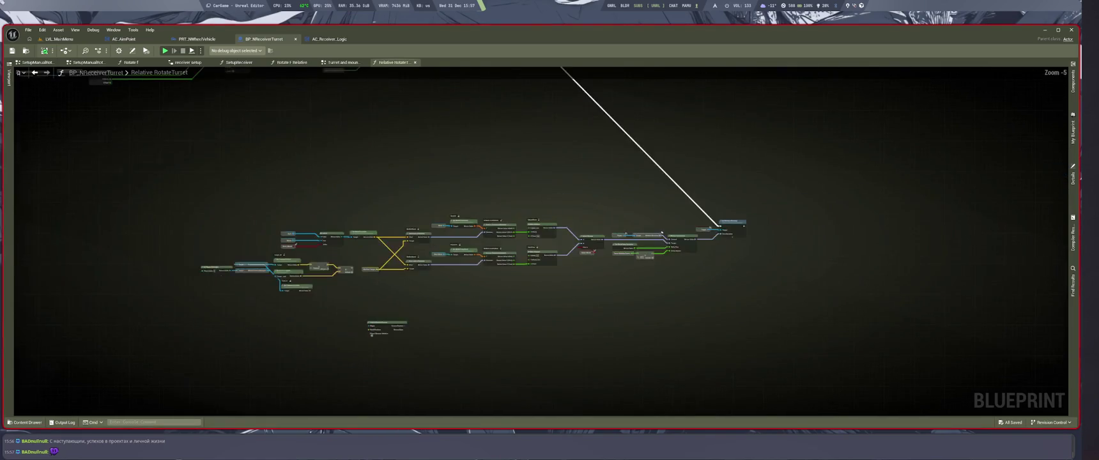
left_click(329, 39)
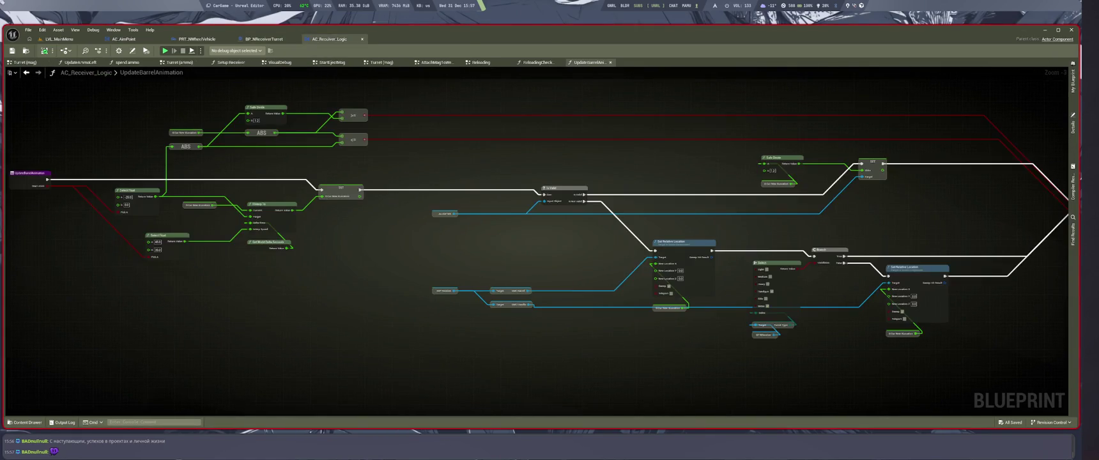
left_click(264, 39)
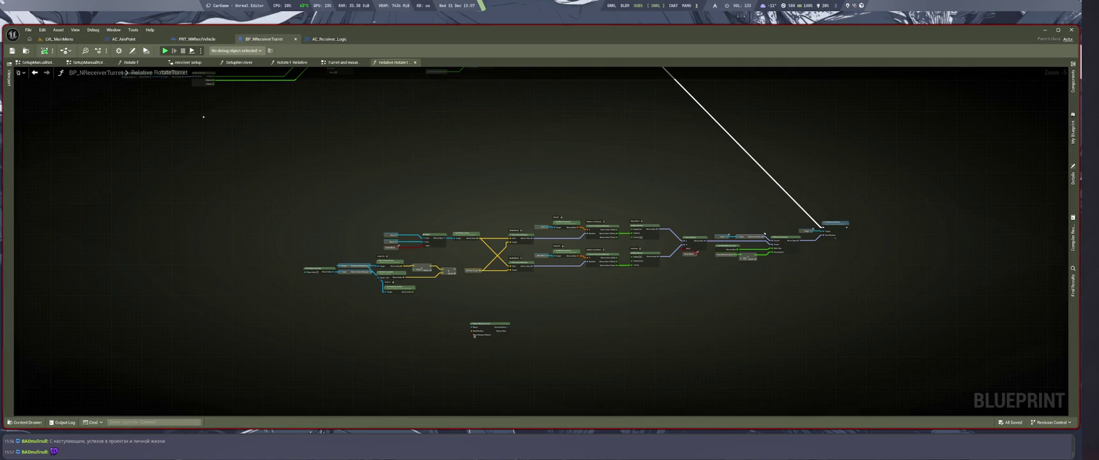
left_click(362, 39)
scroll(432, 308, "up", 6)
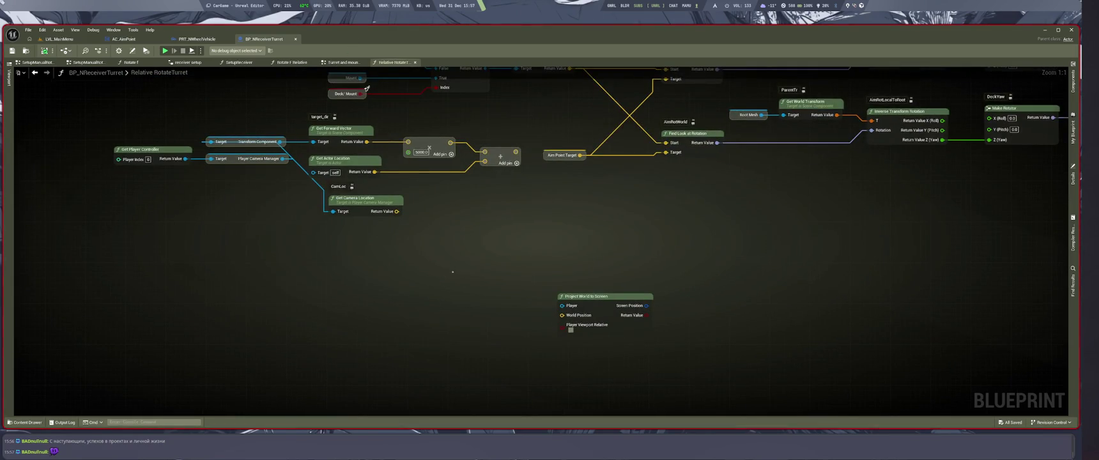
Step: Add a Get AC AimPoint node to the Relative RotateTurret graph
right_click(436, 271)
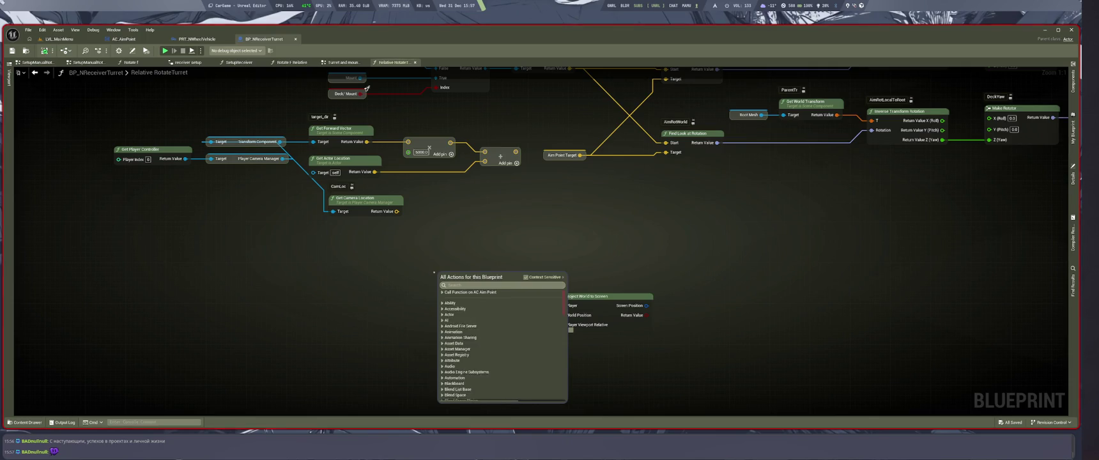
type("ac aim")
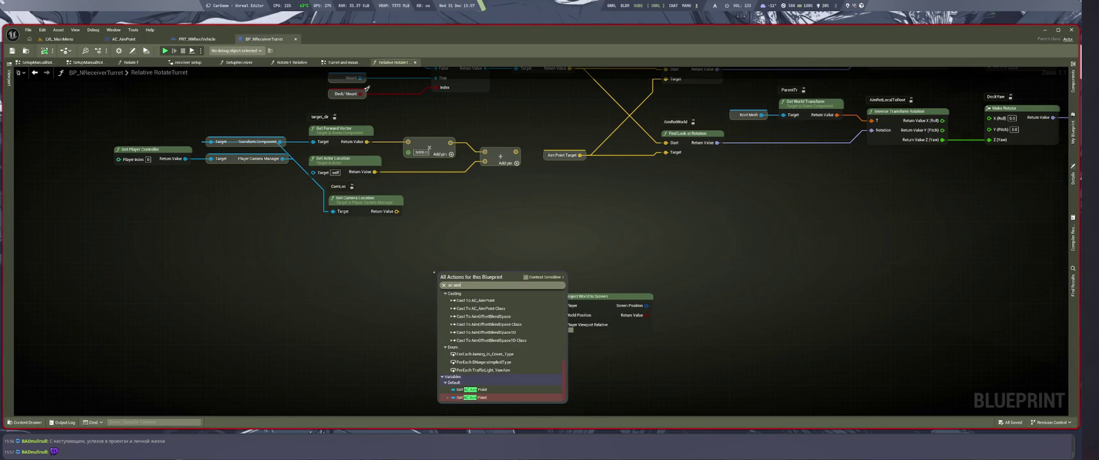
left_click(471, 389)
left_click_drag(472, 278, 550, 244)
type("a")
key("Return")
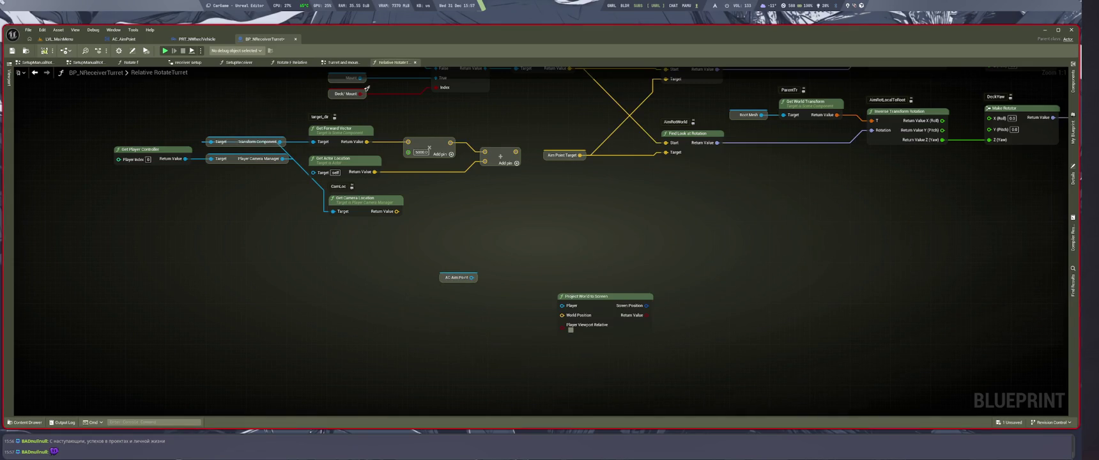
Step: Open AC_AimPoint's FindAimPoint function and delete its SET AimPoint node
double_click(458, 278)
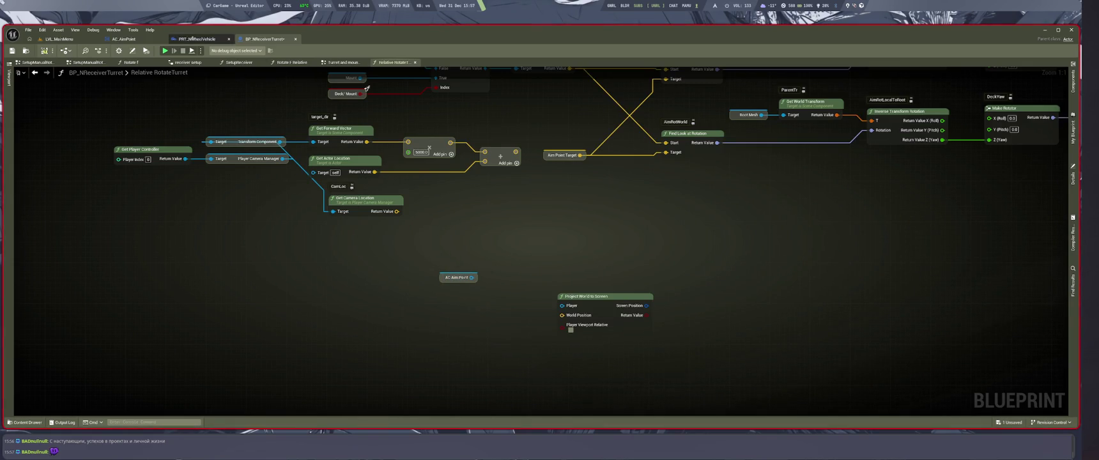
scroll(553, 323, "up", 8)
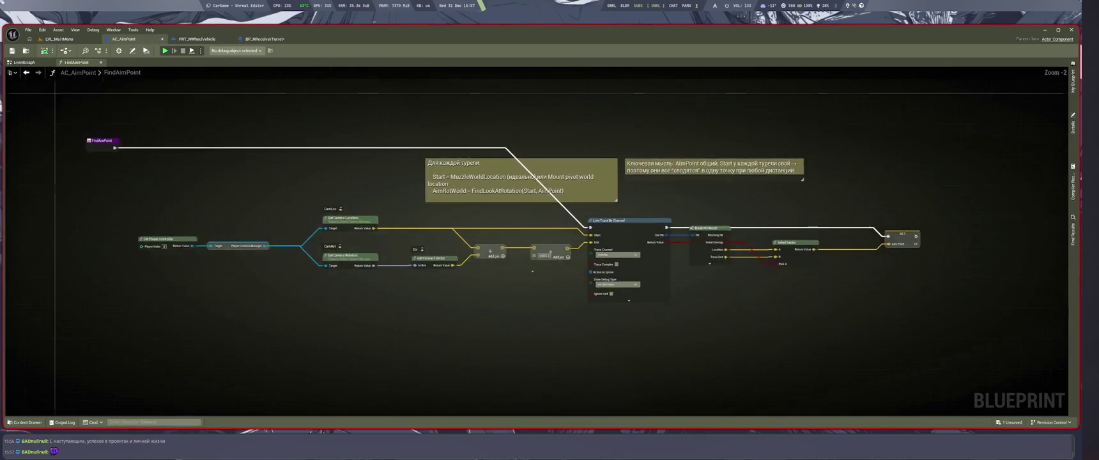
scroll(606, 296, "down", 3)
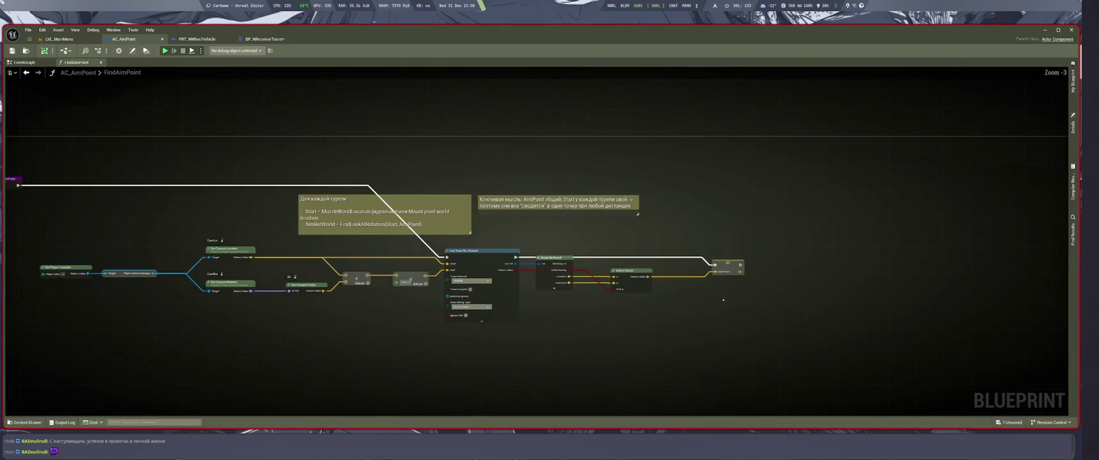
mouse_move(678, 295)
left_mouse_down()
mouse_move(855, 288)
mouse_move(748, 288)
left_mouse_up()
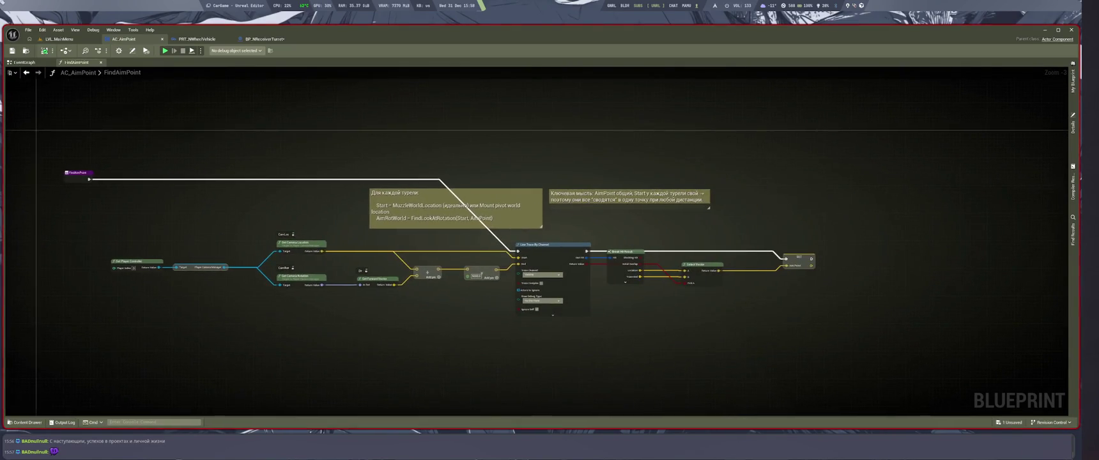
left_click(798, 258)
key("Delete")
Step: Undo the SET AimPoint deletion and return to BP_NReceiverTurret's RotateTurret graph
key("shift+F11")
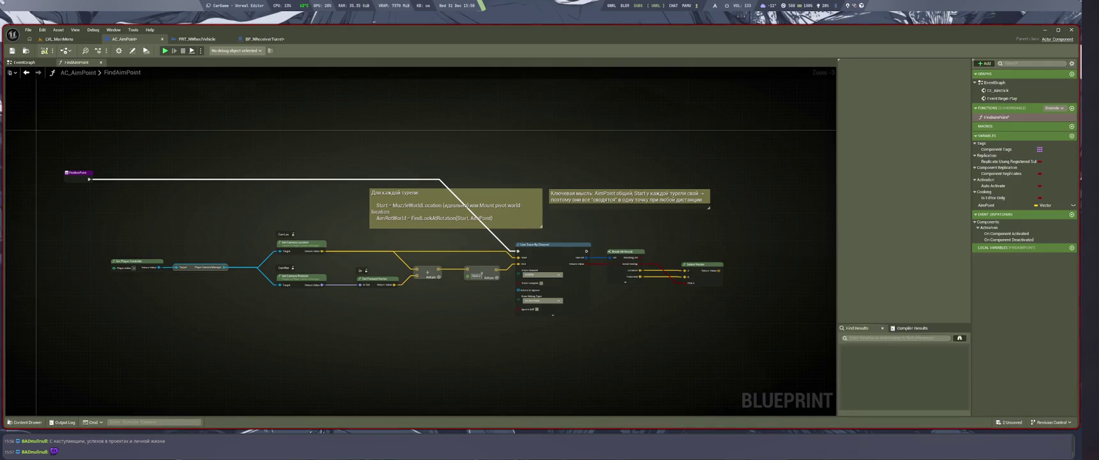
right_click(1006, 117)
left_click(723, 136)
key("shift+F11")
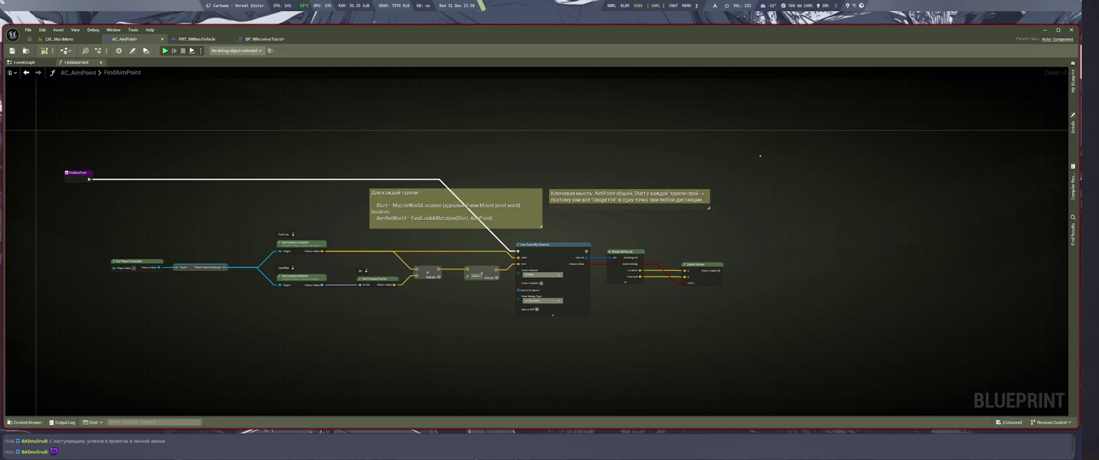
key("ctrl+z")
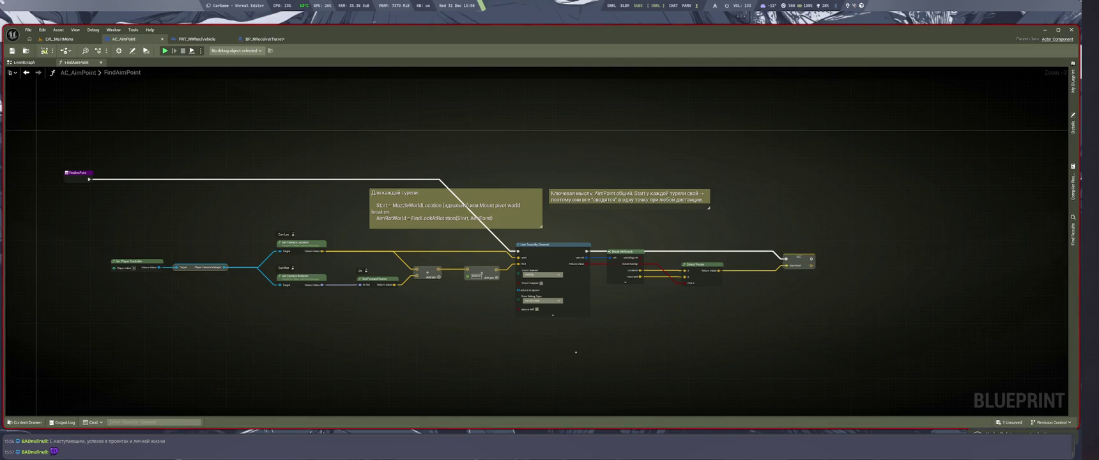
key("ctrl+Tab")
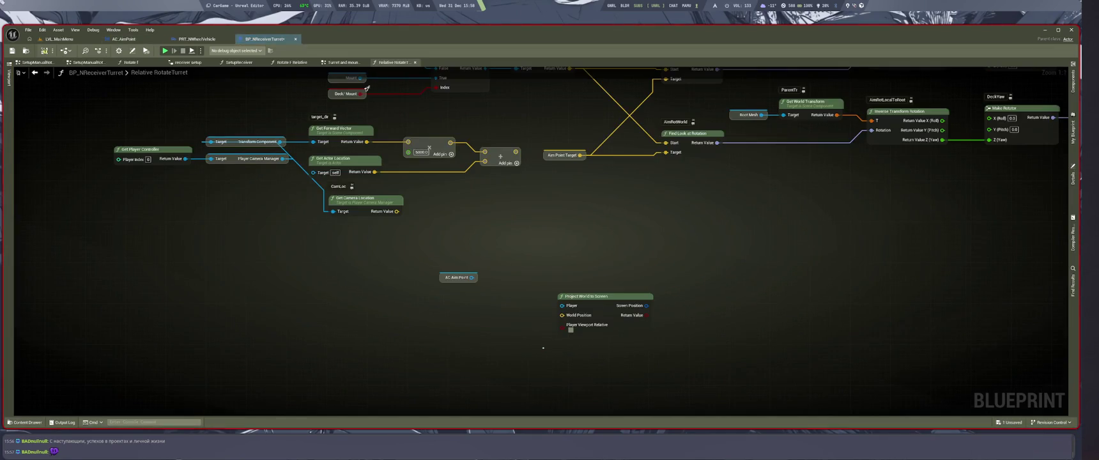
Step: Change the AC_AimPoint variable's type to AC Aim Point Object Reference
left_click_drag(477, 297, 522, 279)
type("aim po")
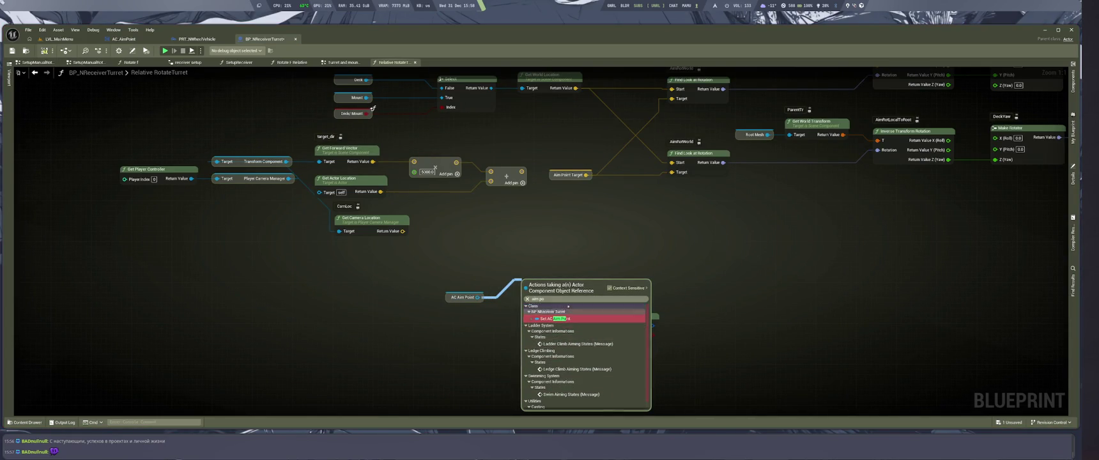
key("Escape")
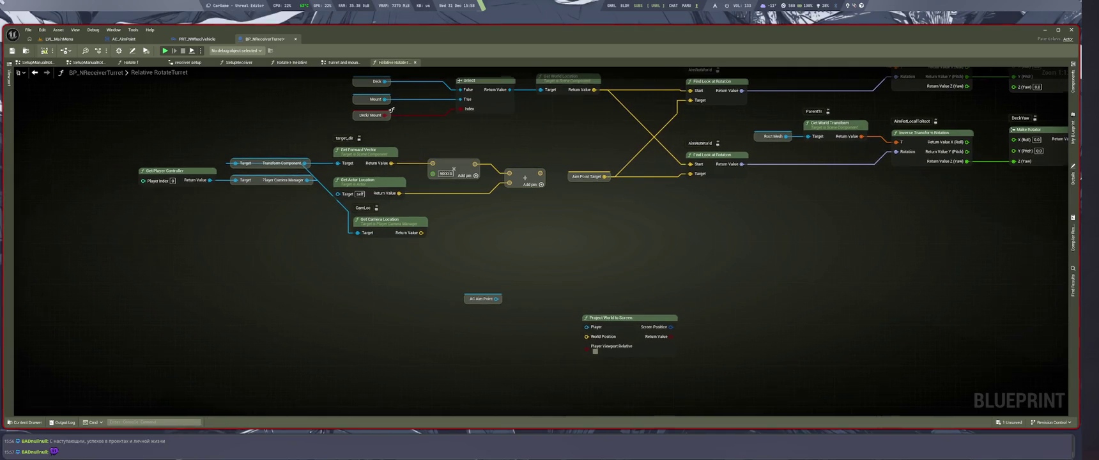
double_click(482, 299)
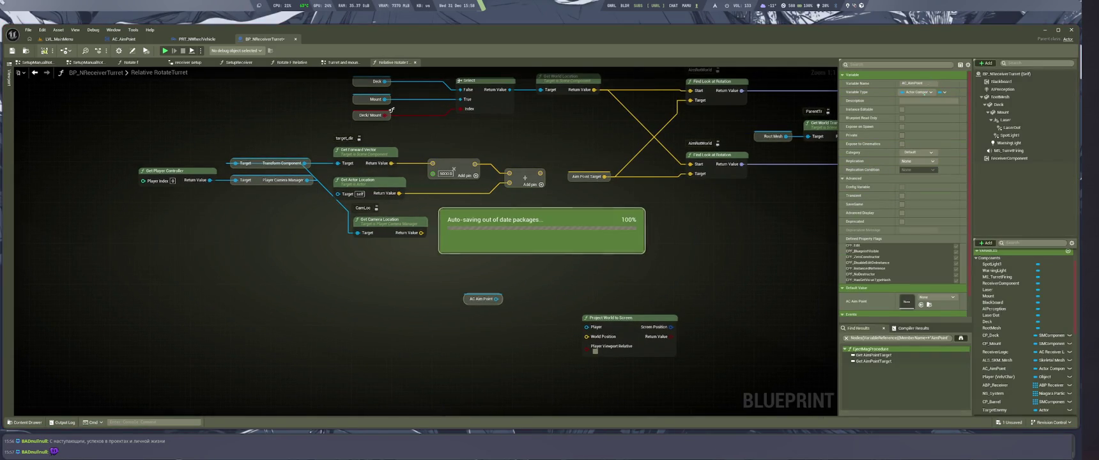
left_click(917, 92)
type("s")
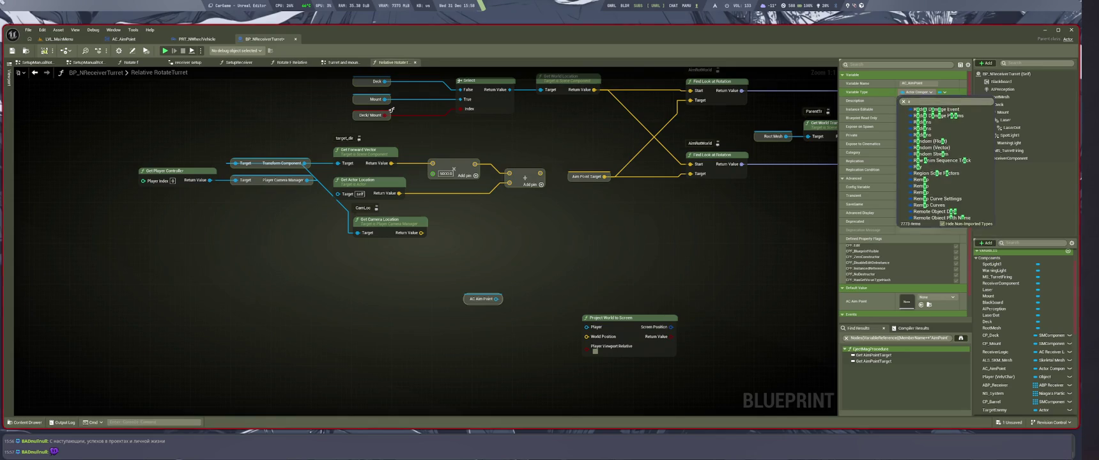
type("omint")
left_click(1018, 117)
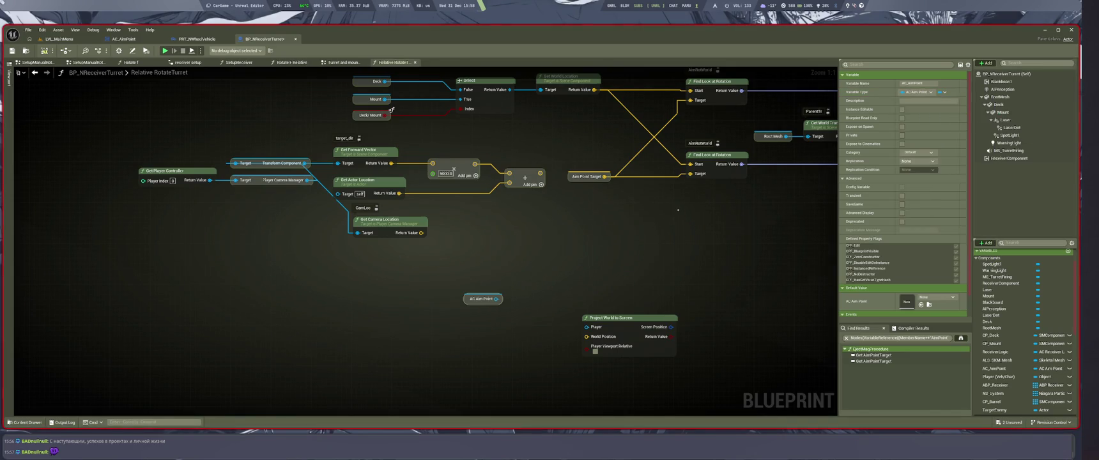
Step: Add a Get Aim Point node from the AC AimPoint reference
left_click(512, 295)
left_click_drag(496, 299, 566, 261)
type("aim point")
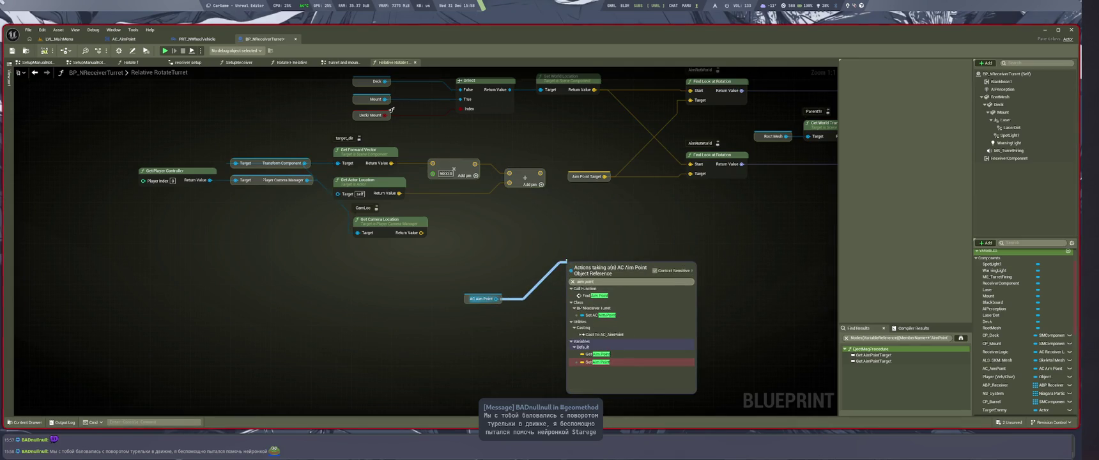
key("Up")
key("Return")
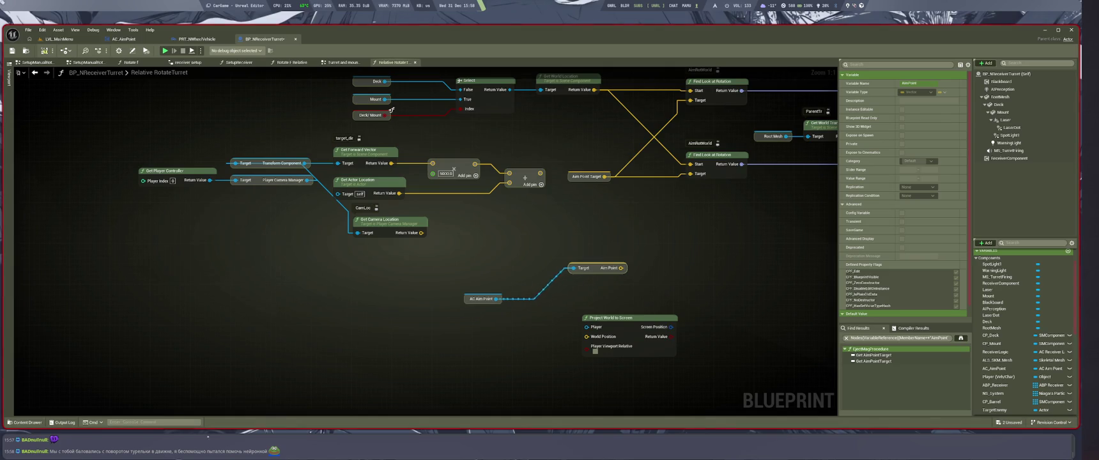
Step: Rearrange the Project World to Screen and Aim Point nodes, then save the blueprint
left_click_drag(510, 370, 379, 345)
left_click_drag(489, 296, 602, 302)
left_click_drag(461, 246, 417, 278)
left_click(418, 326)
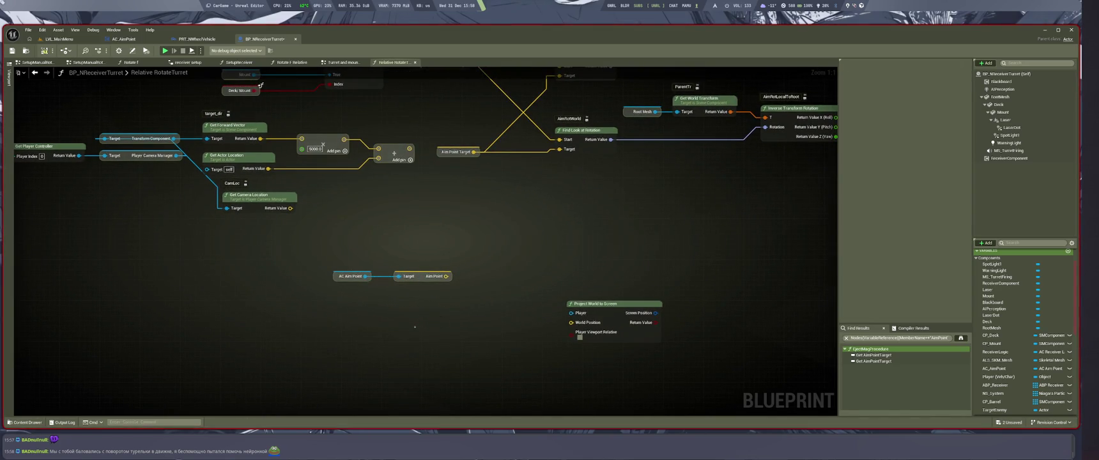
key("ctrl+s")
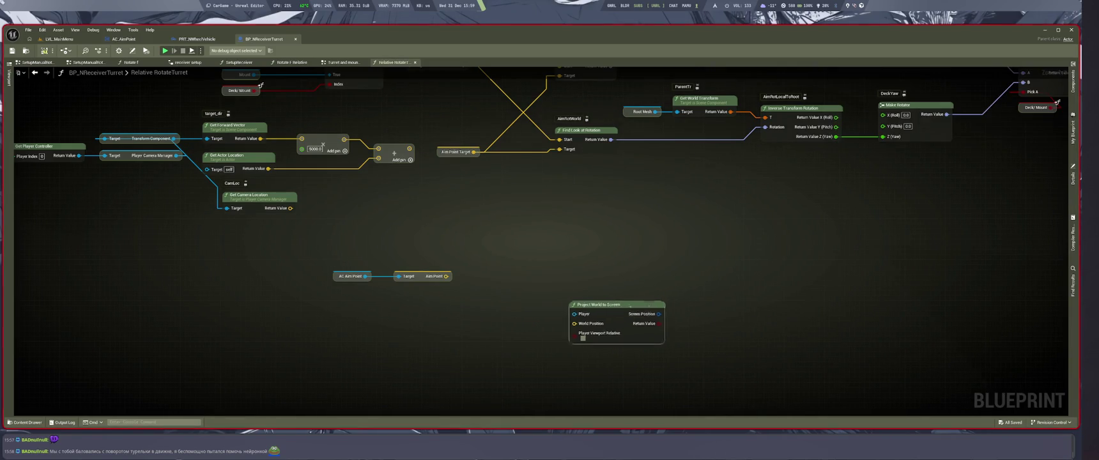
Step: Move Aim Point Target's links to both Find Look at Rotation nodes onto the Aim Point output
left_click_drag(594, 304, 663, 301)
left_click_drag(524, 282, 385, 348)
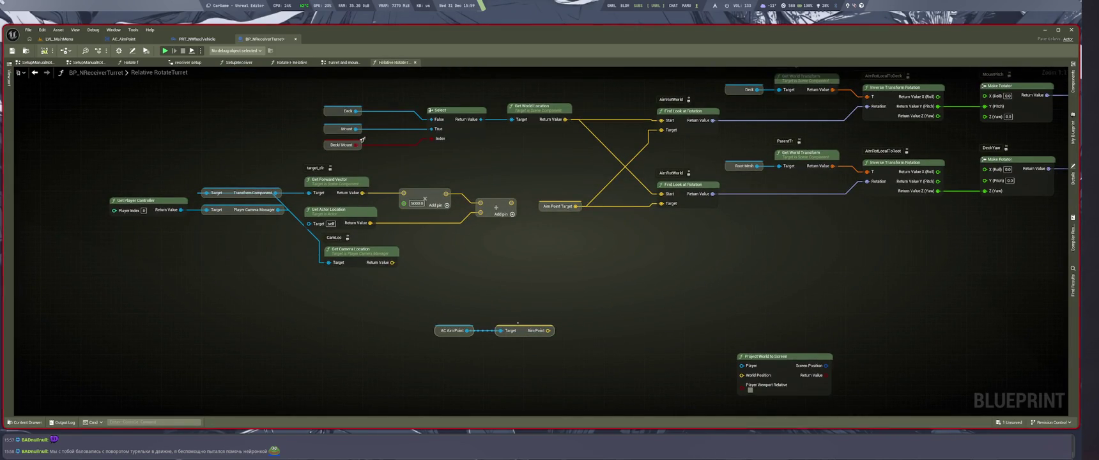
left_click_drag(485, 330, 513, 294)
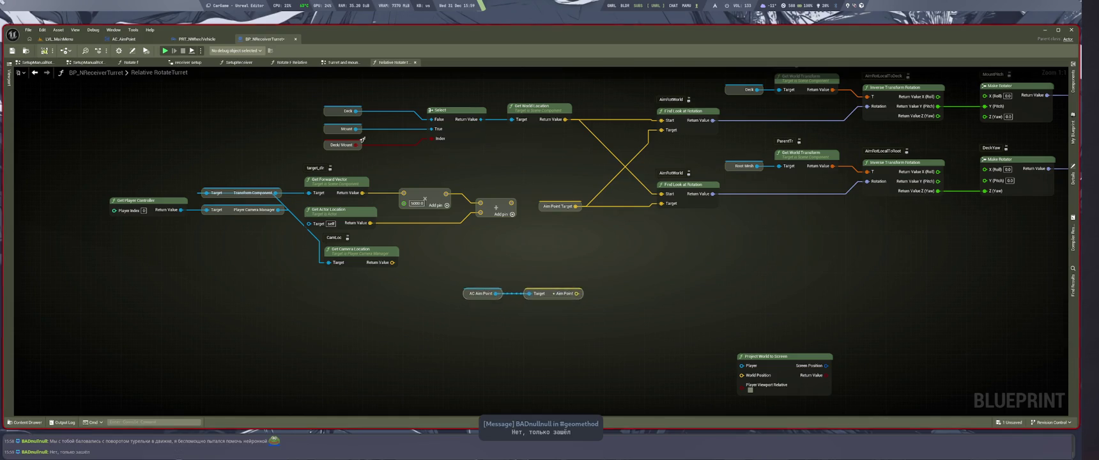
left_click_drag(614, 276, 609, 294)
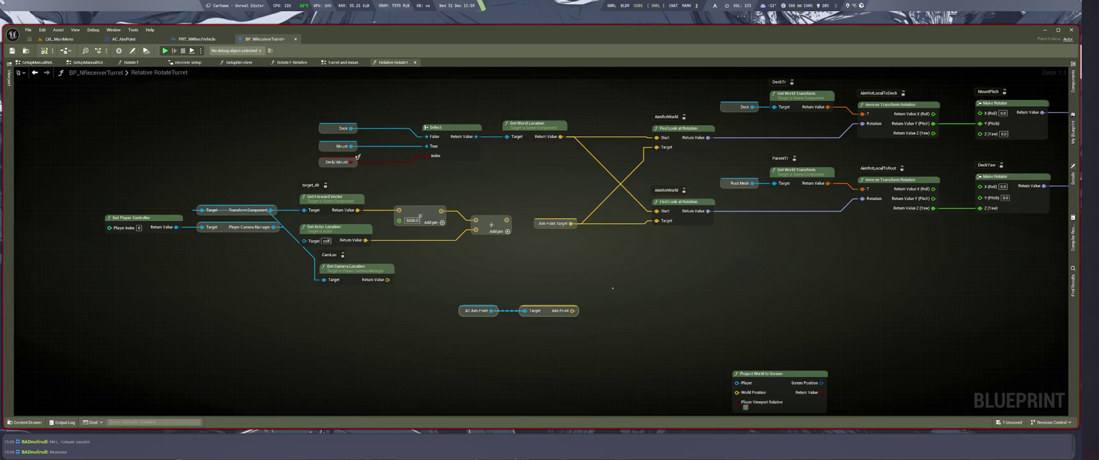
left_click_drag(612, 288, 640, 302)
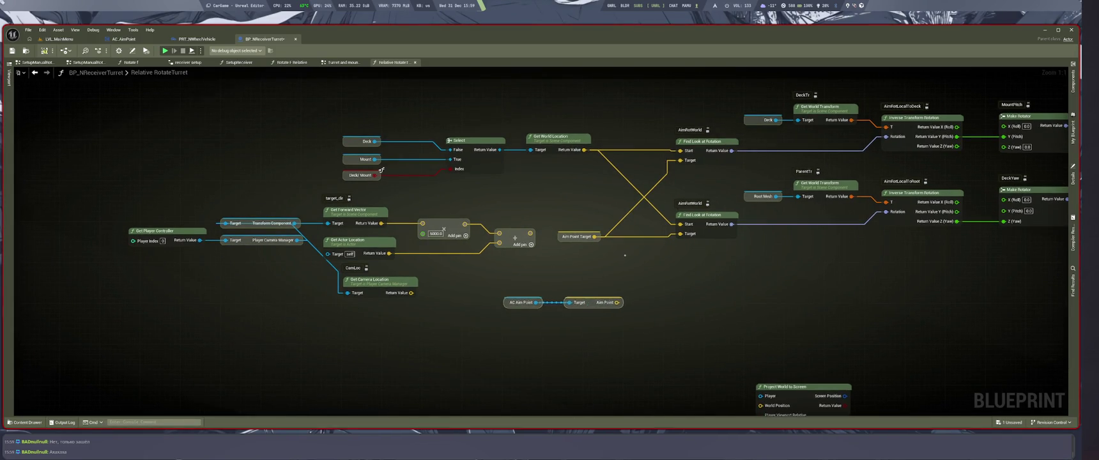
left_click_drag(381, 170, 334, 209)
mouse_move(548, 275)
left_mouse_down("ctrl")
mouse_move(577, 341)
mouse_move(493, 334)
left_mouse_up("ctrl")
scroll(334, 208, "down", 3)
key("super+2")
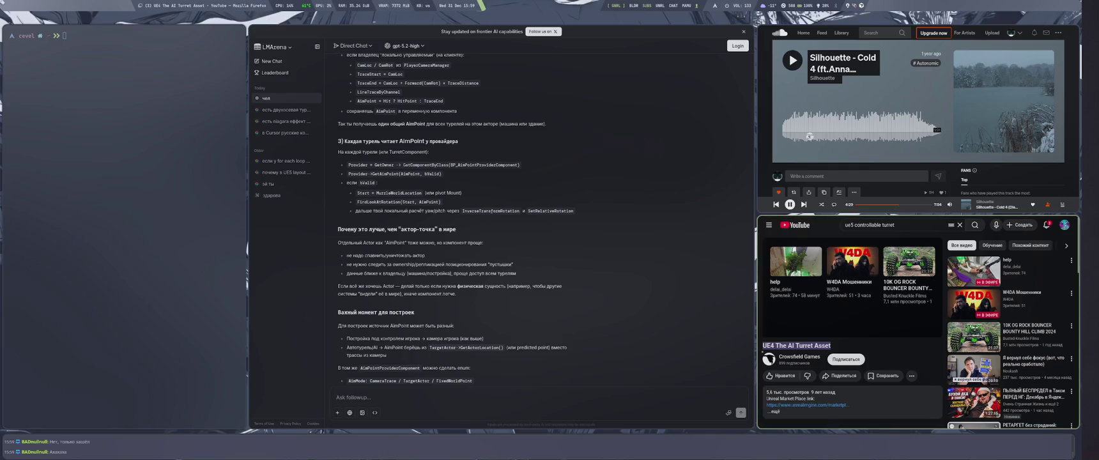
Step: Step back through the turret search results in Firefox, then return to the turret Blueprint graph
key("alt+Left")
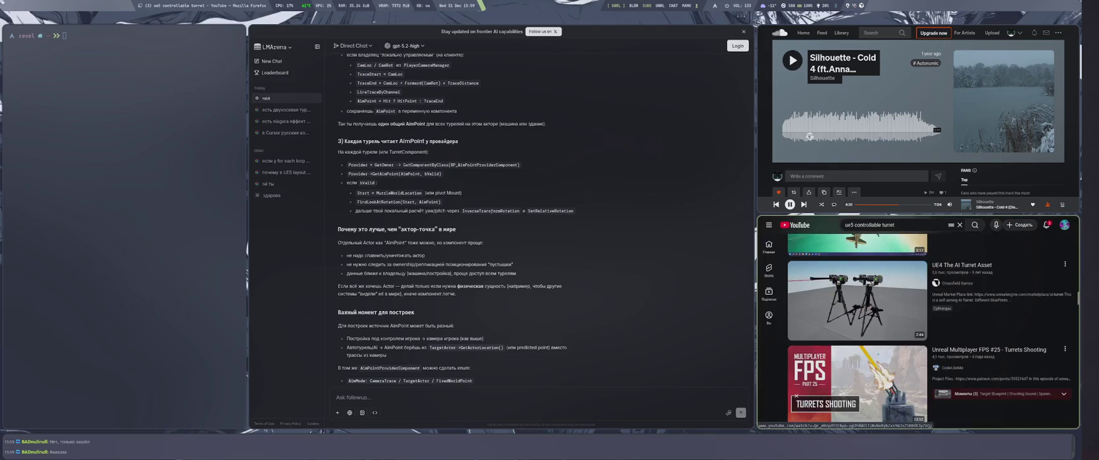
scroll(797, 396, "up", 10)
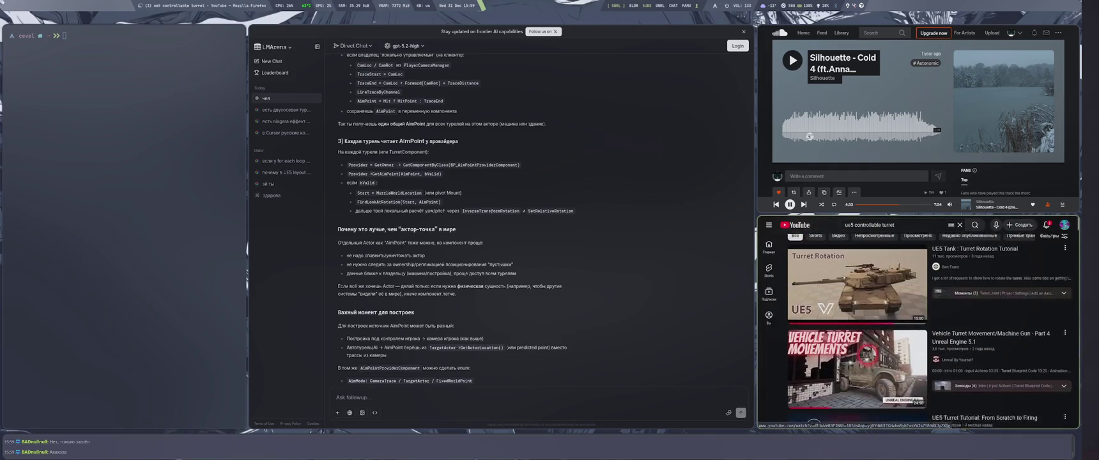
key("alt+Left")
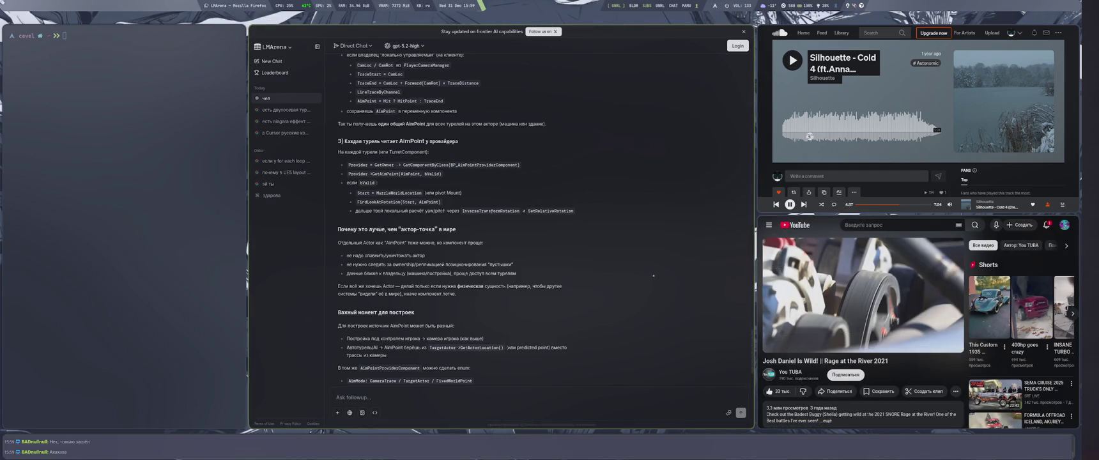
scroll(657, 273, "down", 15)
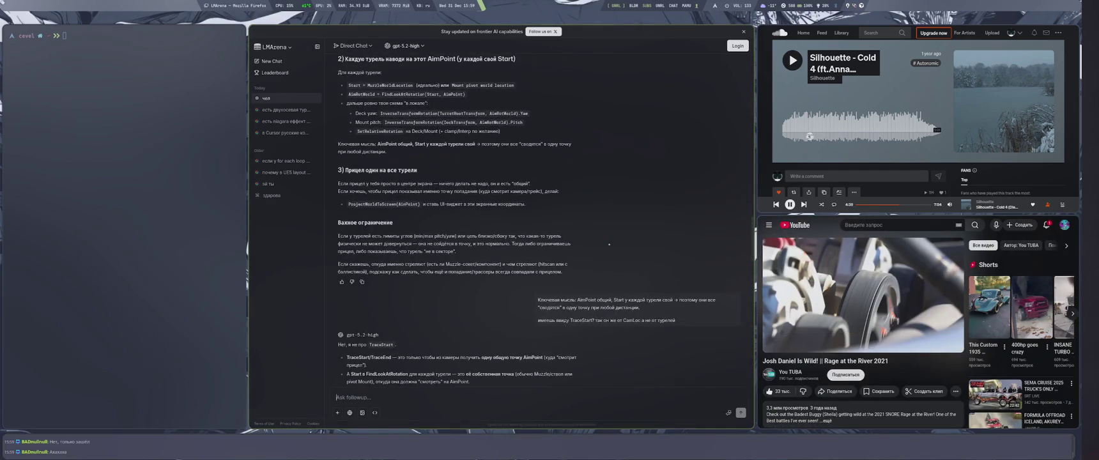
scroll(615, 244, "up", 5)
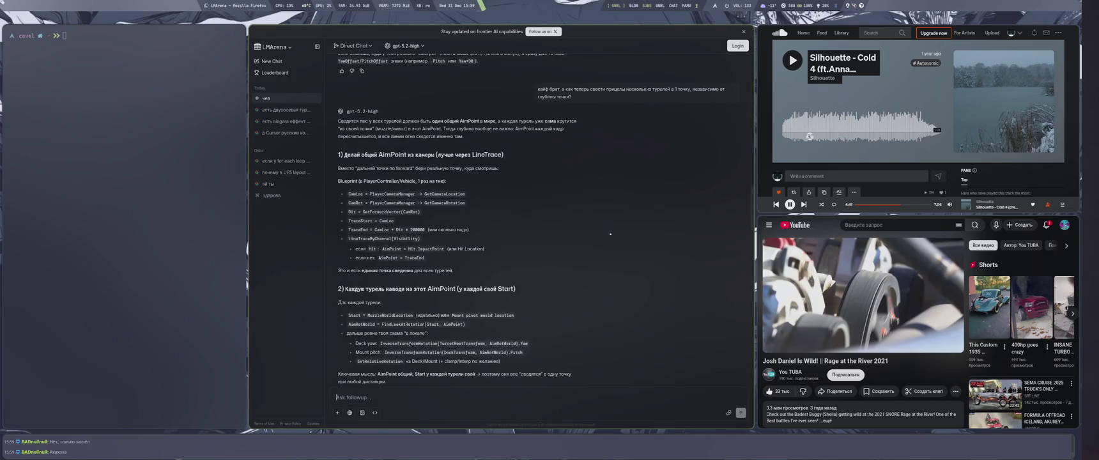
scroll(609, 232, "down", 5)
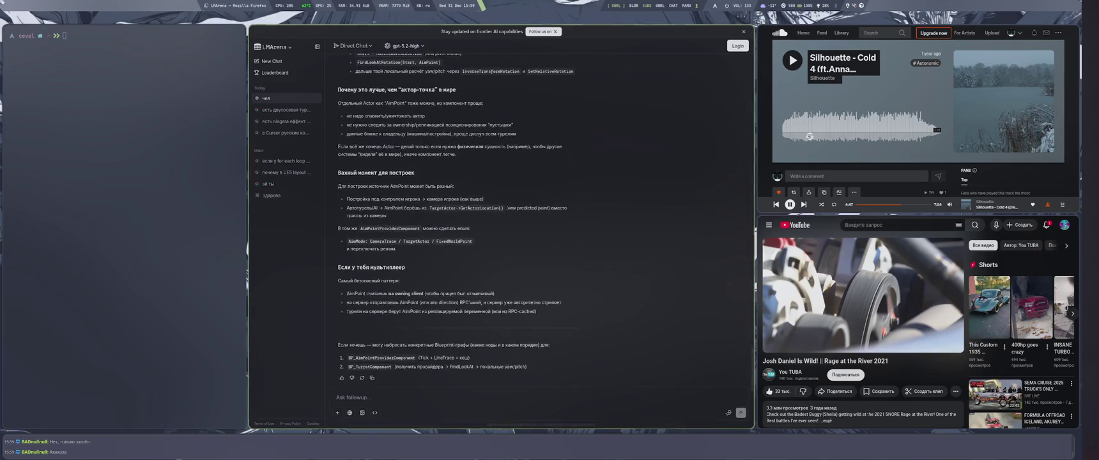
key("super+4")
scroll(569, 296, "up", 6)
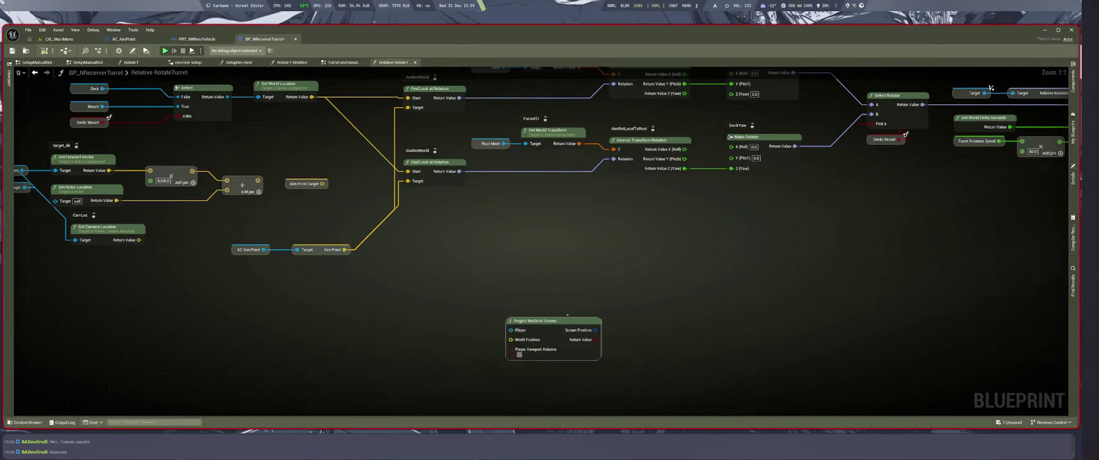
Step: Save BP_NReceiverTurret and start a play-in-editor test from the LVL_MainMenu level
scroll(569, 297, "down", 2)
key("ctrl+s")
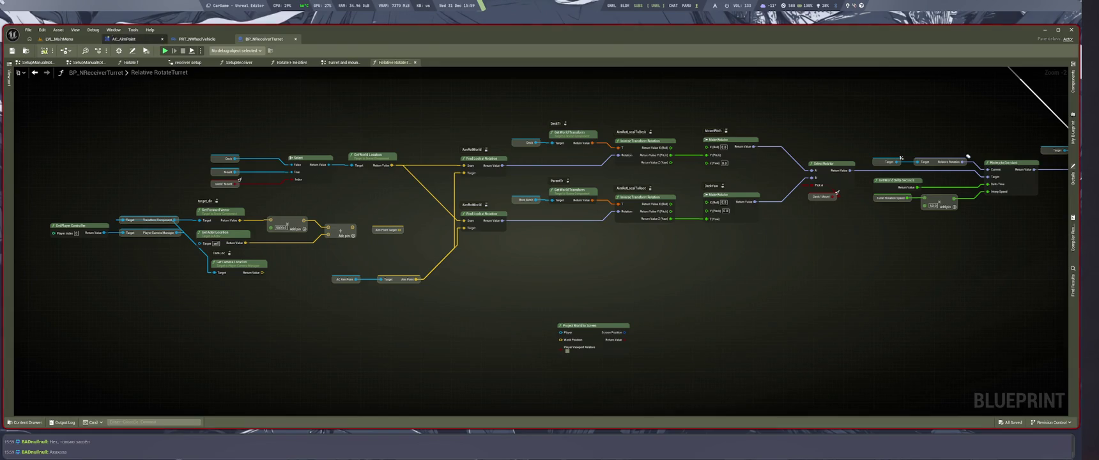
left_click(59, 39)
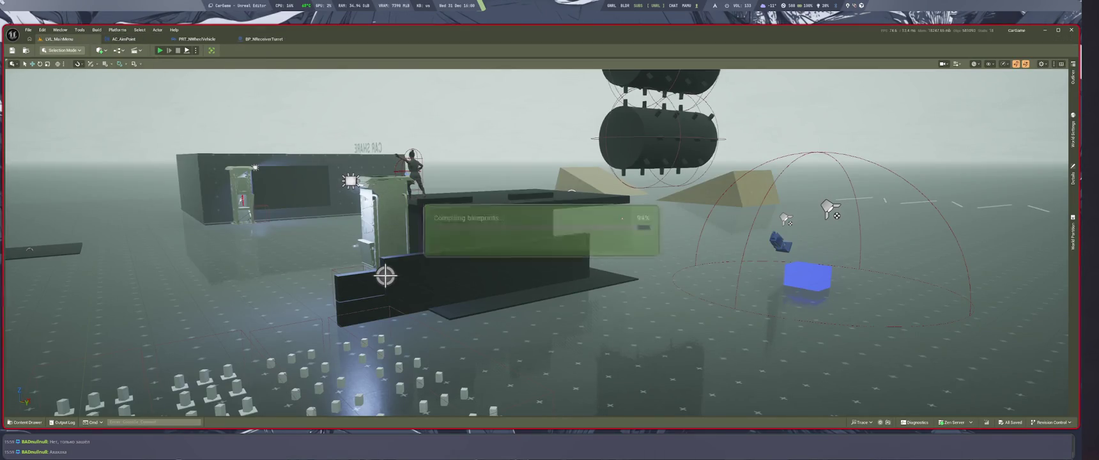
key("alt+p")
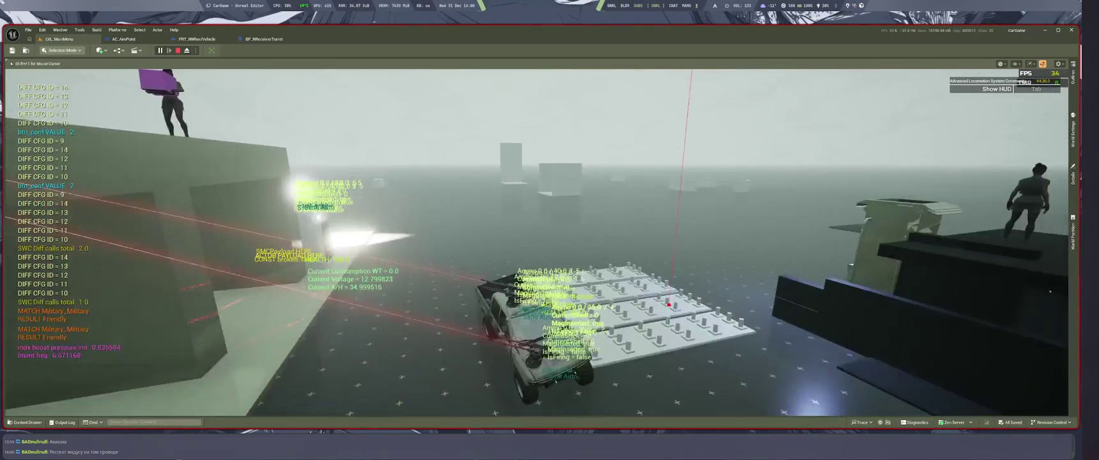
Step: Stop the playtest, enlarge the Message Log to read the errors, then close it
key("Escape")
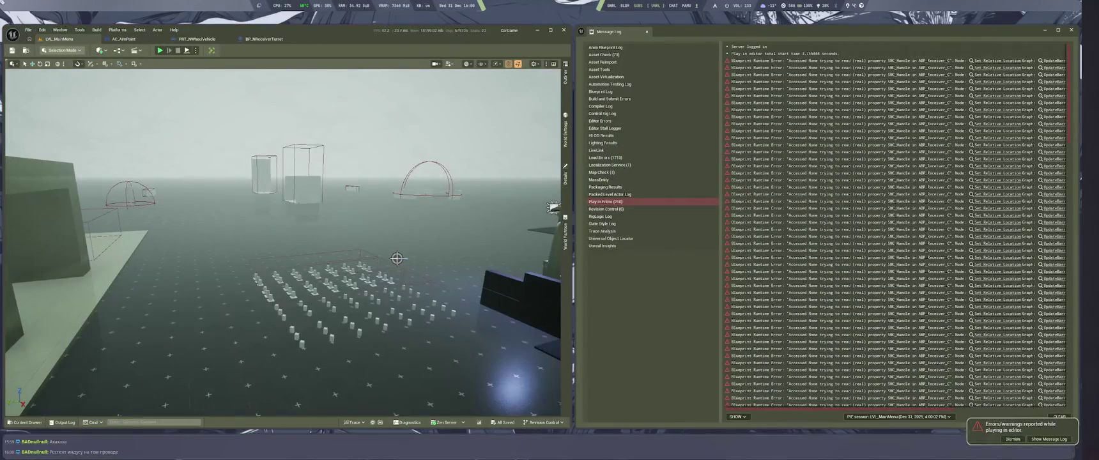
key("super+Up")
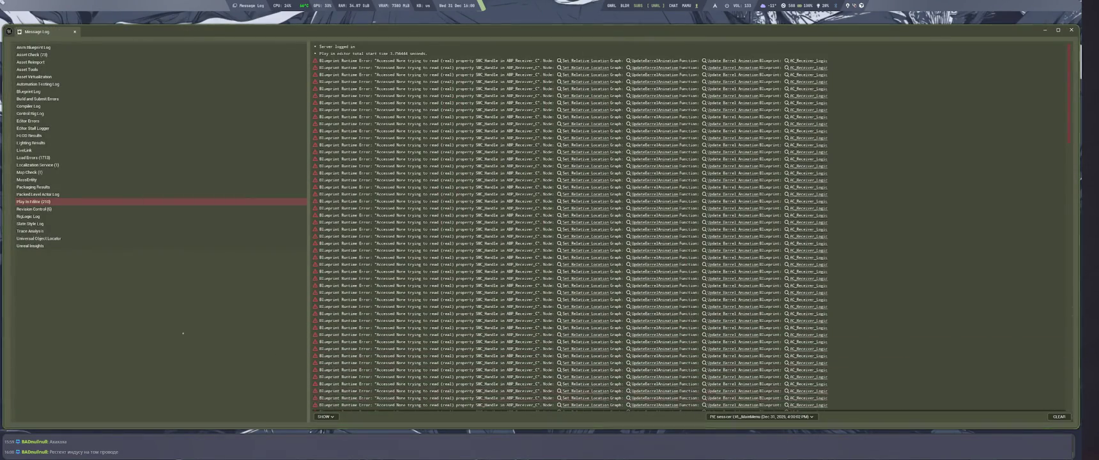
key("alt+F4")
Step: Run a second playtest in gameplay view, stop it, and scroll through the SMC_Handle errors
key("alt+p")
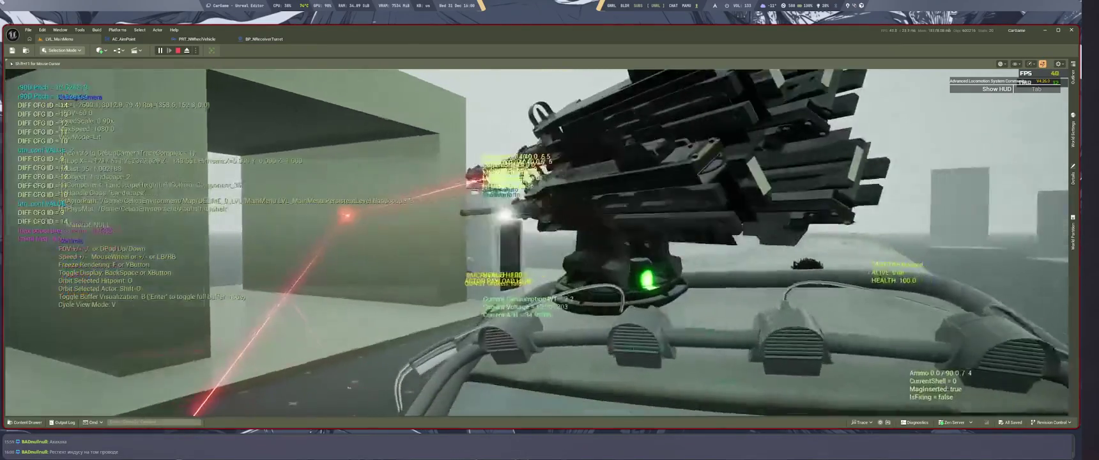
key("semicolon")
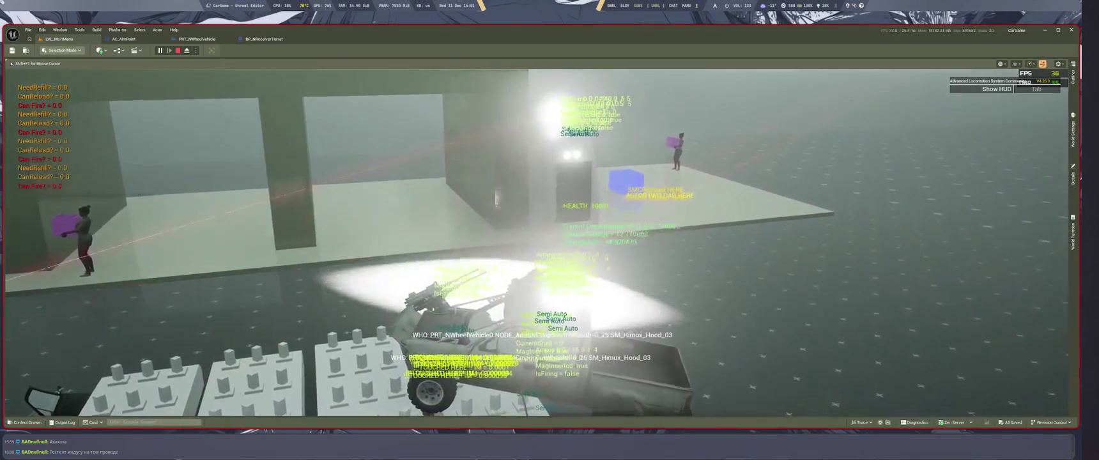
key("Escape")
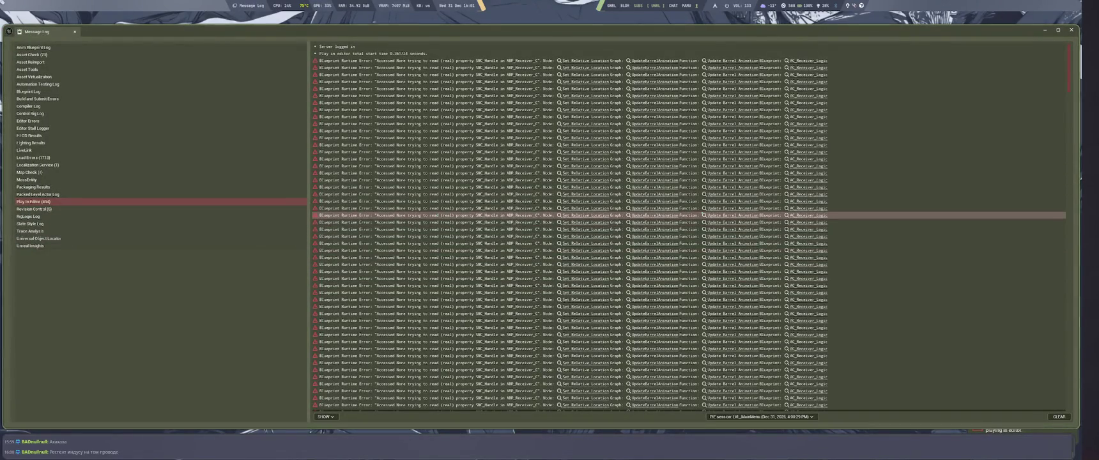
left_click_drag(1067, 78, 1065, 239)
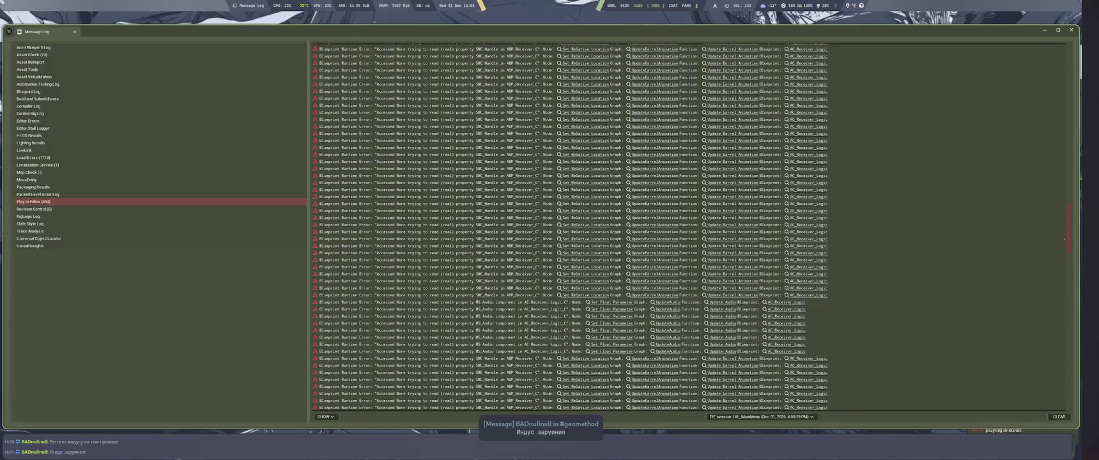
left_click_drag(1065, 239, 1068, 50)
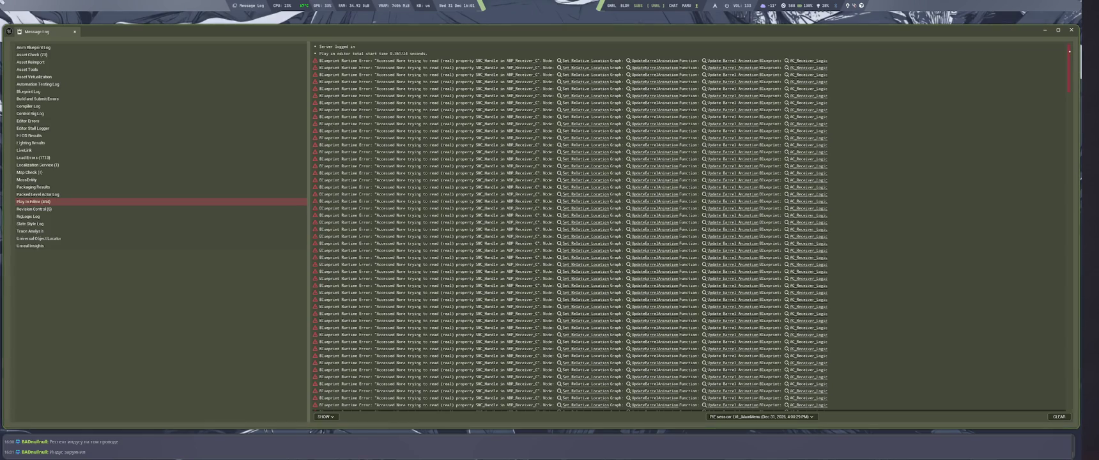
Step: Return to the level viewport and fly the camera toward the grid of pillars
key("super+1")
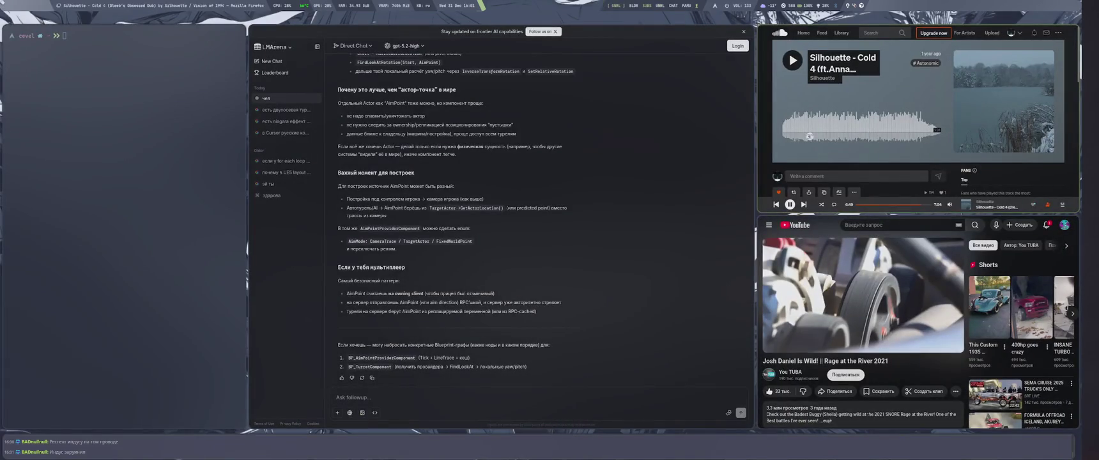
key("super+4")
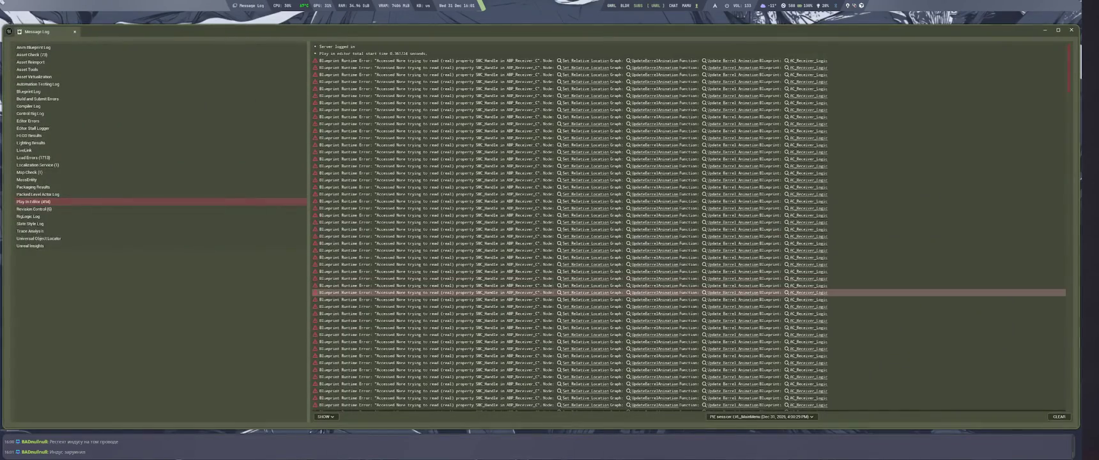
key("alt+Tab")
left_click_drag(896, 285, 404, 127)
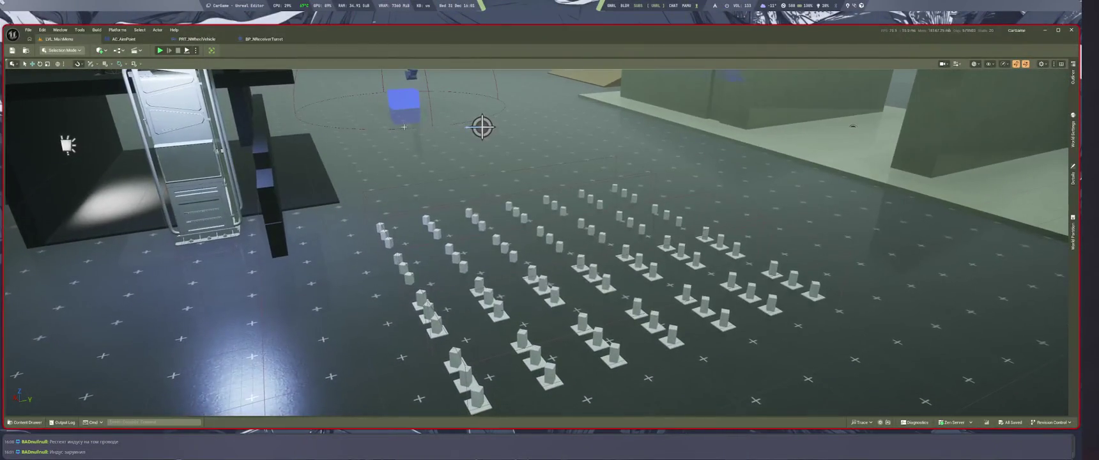
Step: In BP_NReceiverTurret, drag the Find Look at Rotation target wires onto the AimPoint Target reroute
left_click(263, 39)
scroll(532, 274, "up", 2)
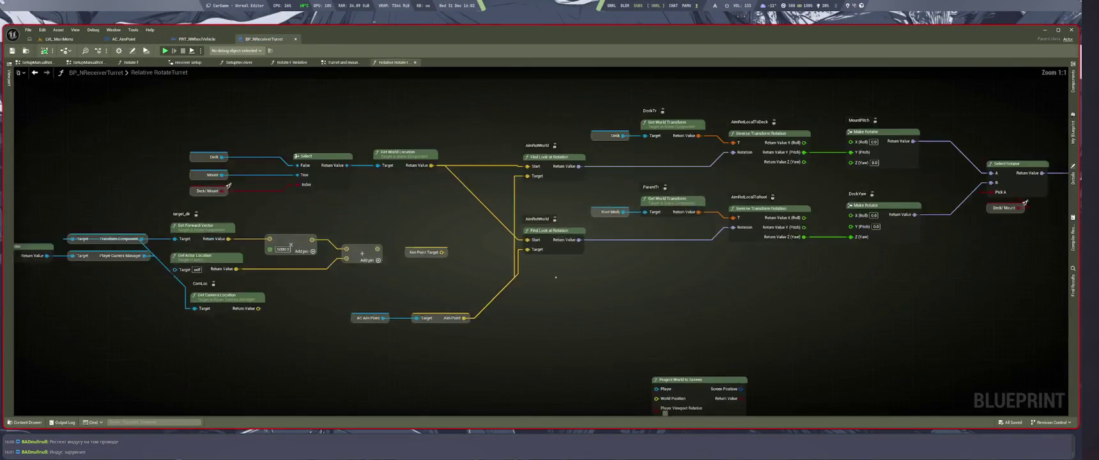
left_click_drag(496, 360, 514, 337)
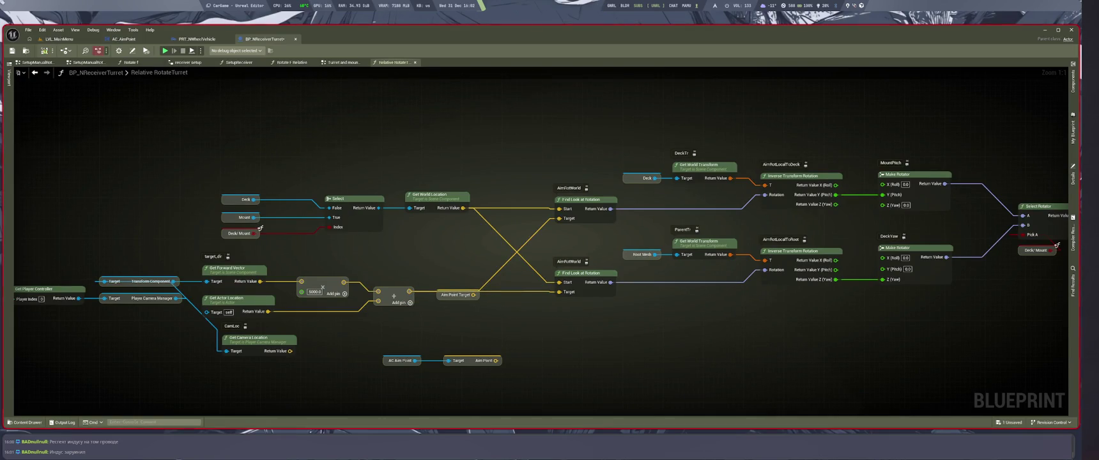
Step: Playtest the rewired turret from the level, stop it, and quit the editor
left_click(59, 39)
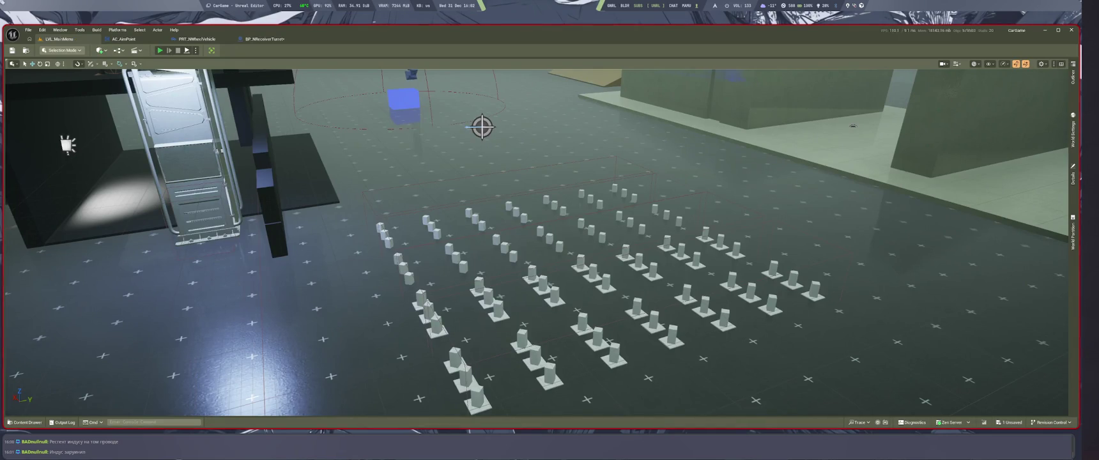
key("alt+p")
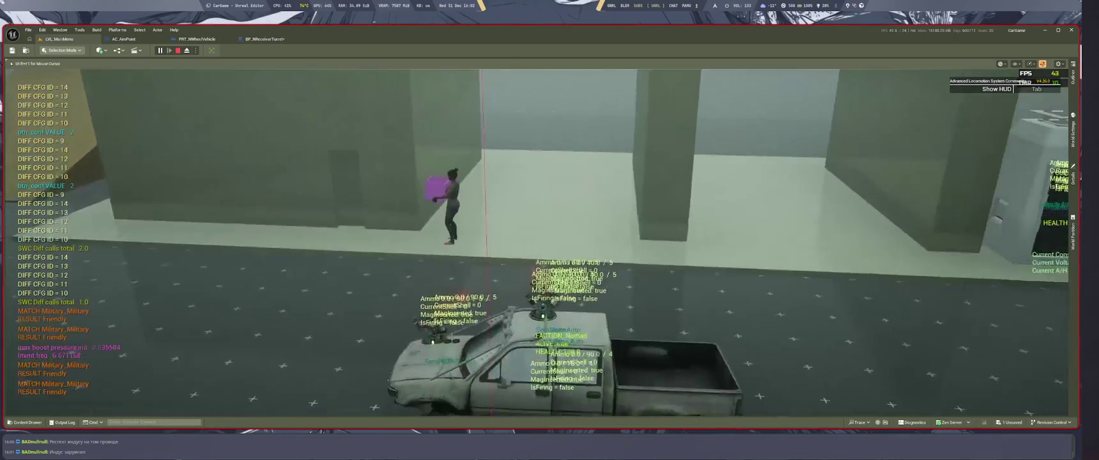
key("Escape")
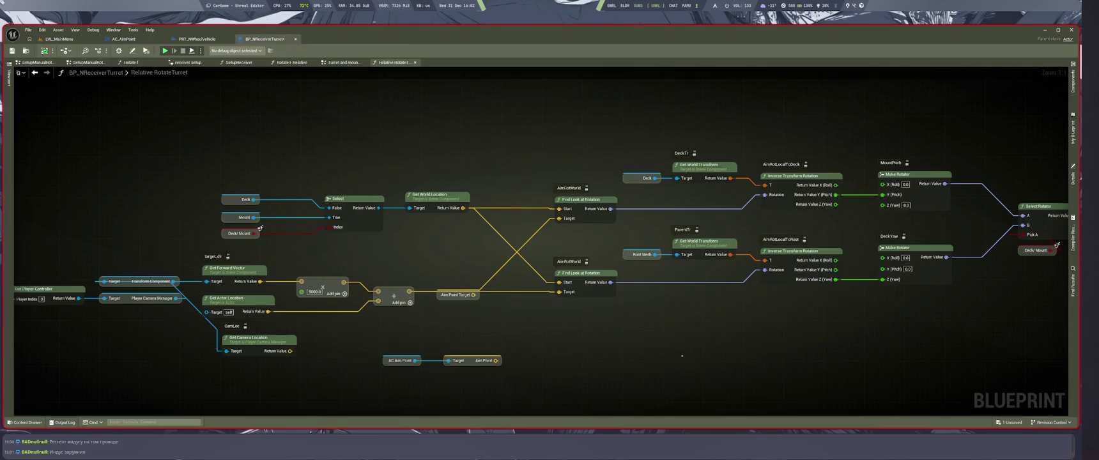
key("ctrl+shift+s")
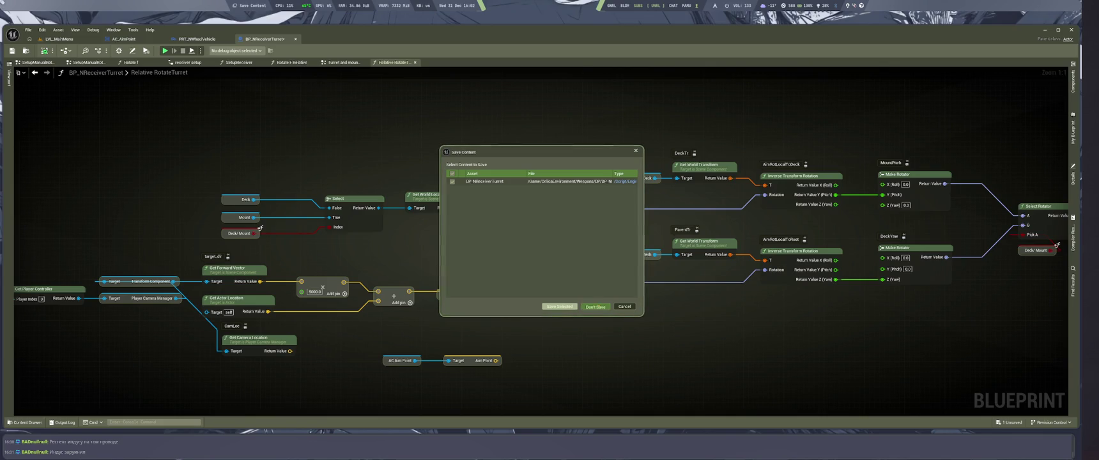
Step: Choose Don't Save for BP_NReceiverTurret and relaunch Unreal Editor
left_click(595, 307)
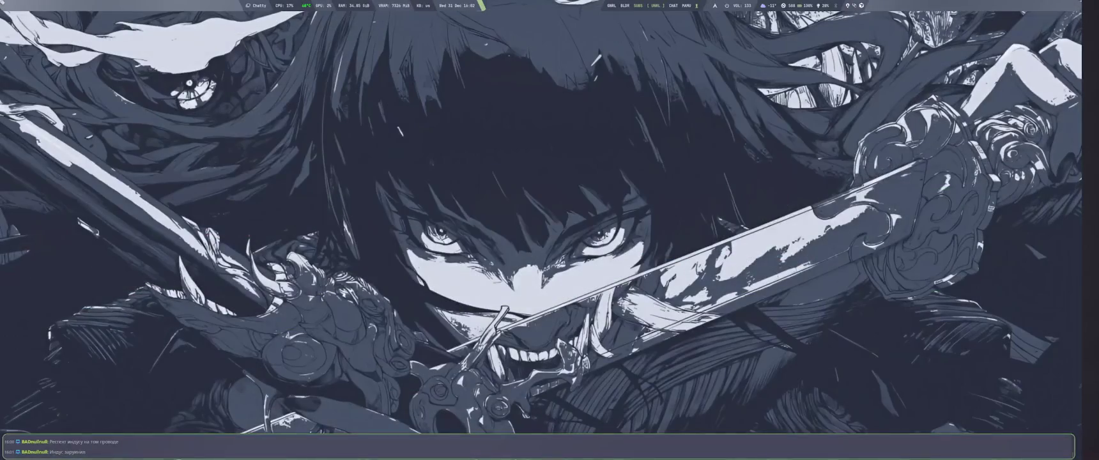
key("super")
key("Escape")
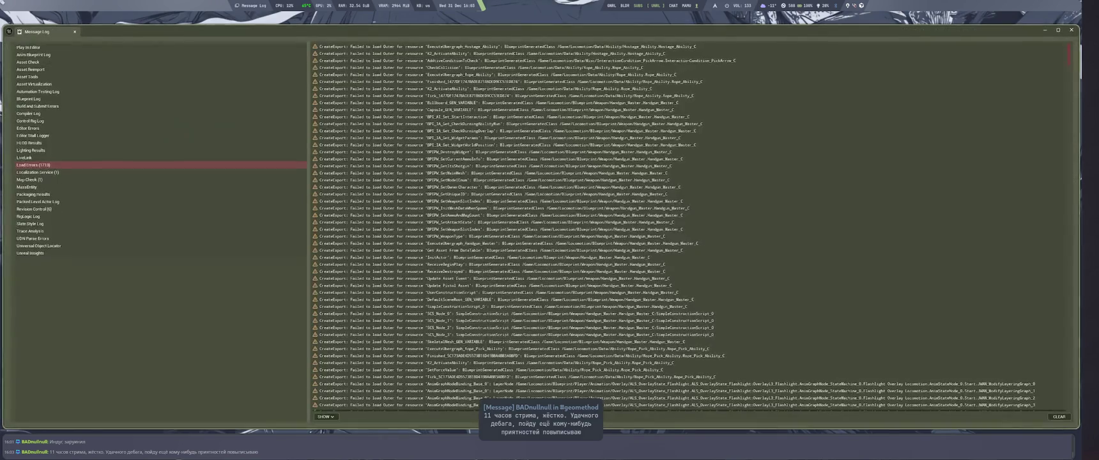
Step: Inspect the BPIPW_WeaponType and other load errors in the Message Log
left_click(499, 235)
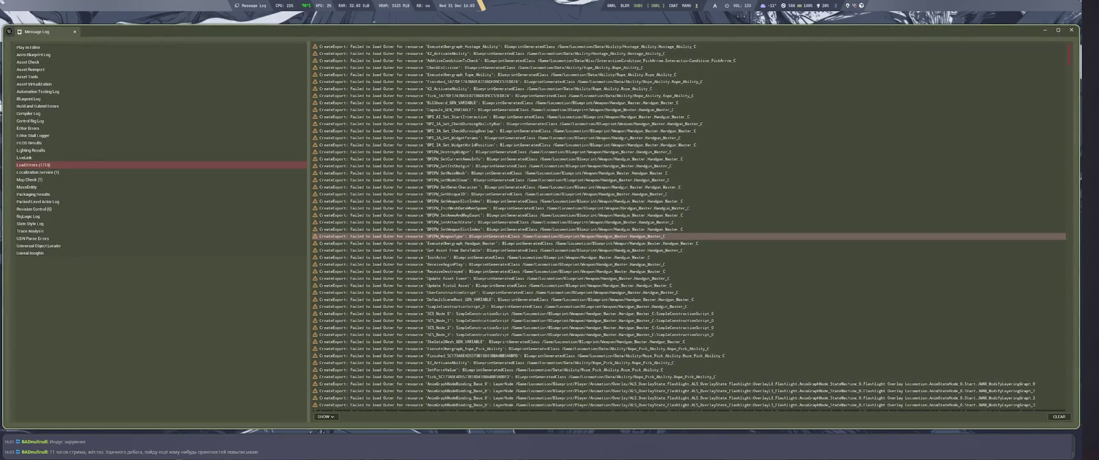
left_click(799, 314)
left_click(671, 328)
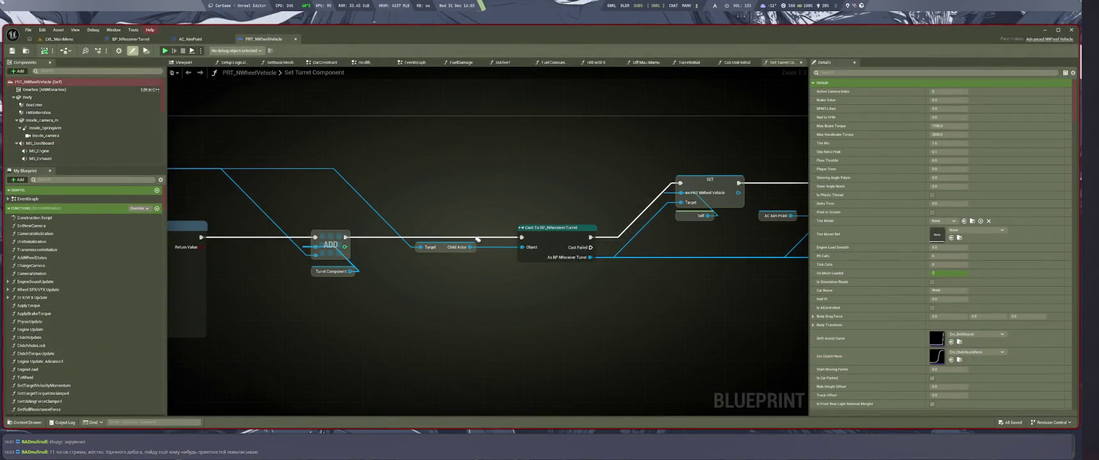
Step: Load a saved editor layout from Window > Load Layout and start a playtest
left_click(113, 30)
mouse_move(137, 224)
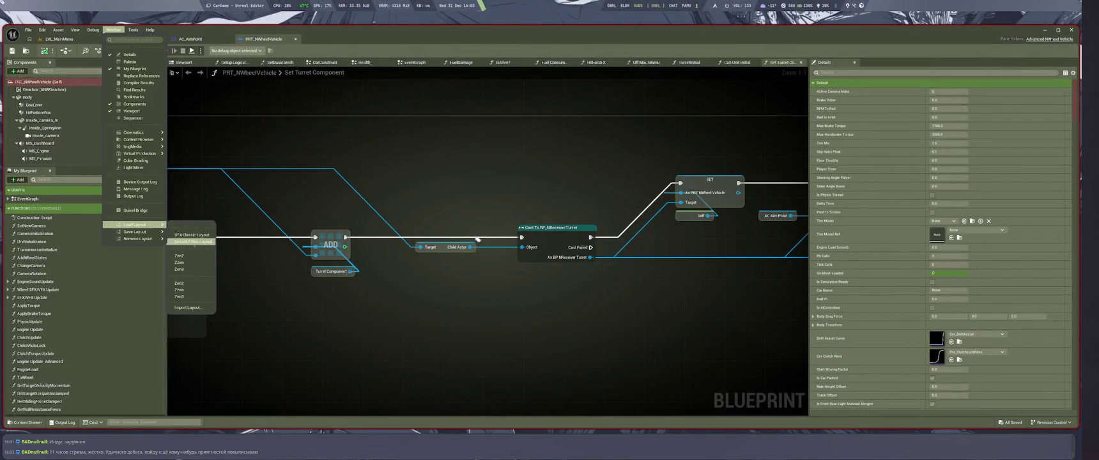
left_click(186, 269)
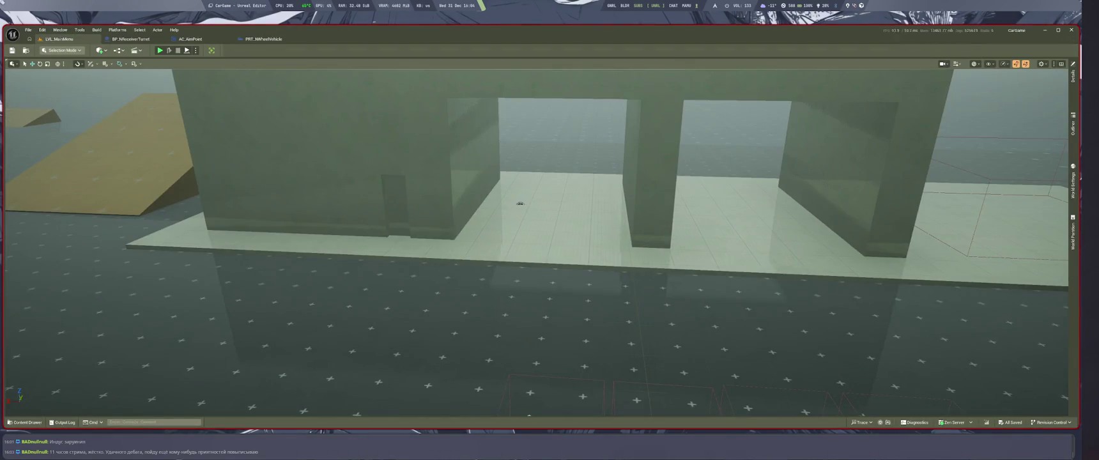
key("alt+p")
Step: Play anyway past the compile-error warning, then stop the playtest
left_click(599, 287)
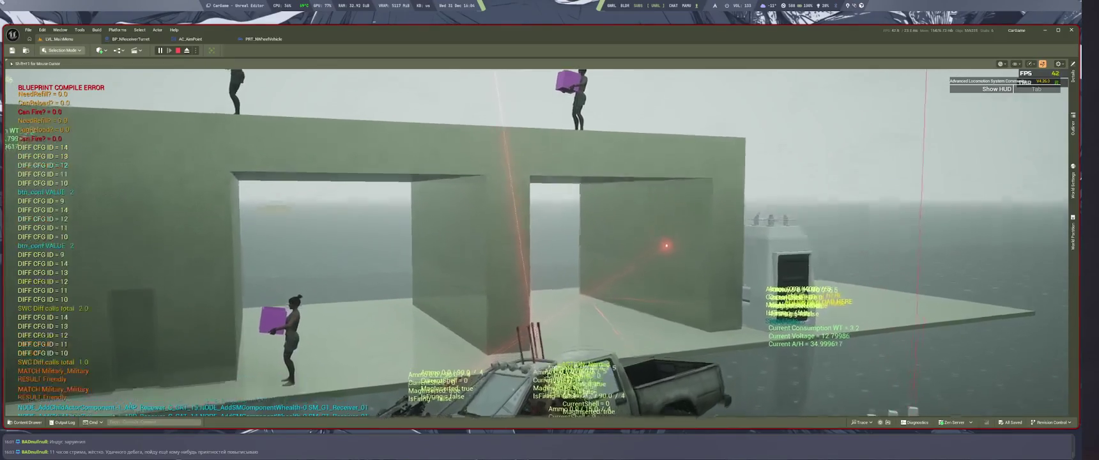
key("Escape")
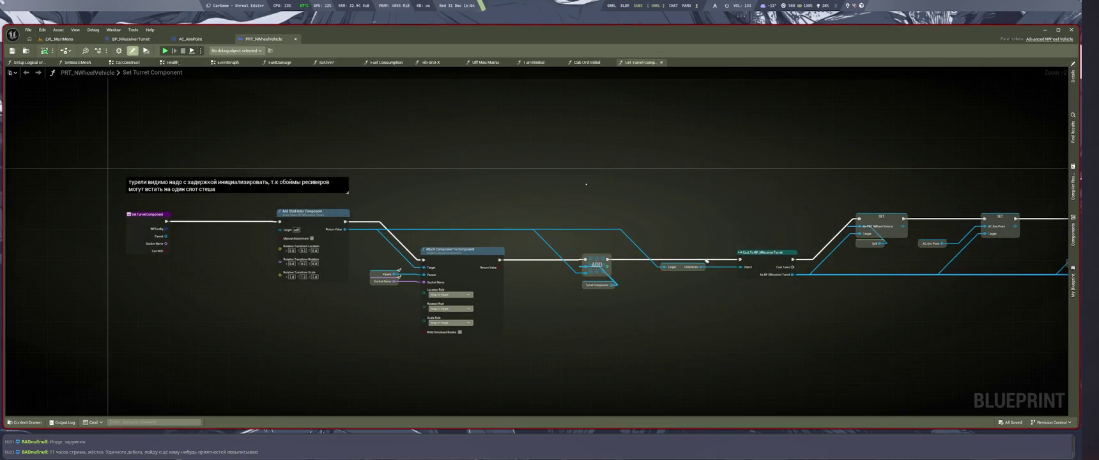
Step: Open AC_Receiver_Logic from Weapons > components, then switch back to the BP_NReceiverTurret tab
key("ctrl+space")
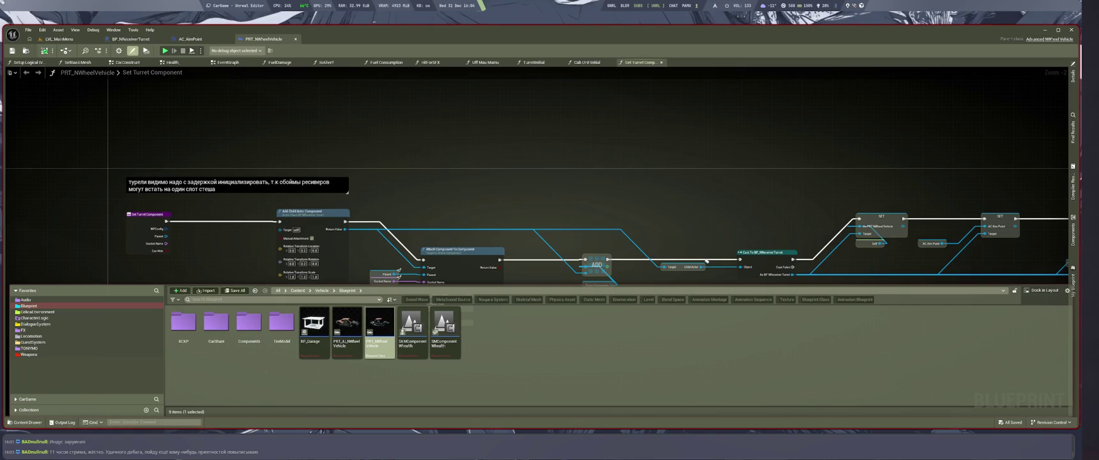
double_click(248, 321)
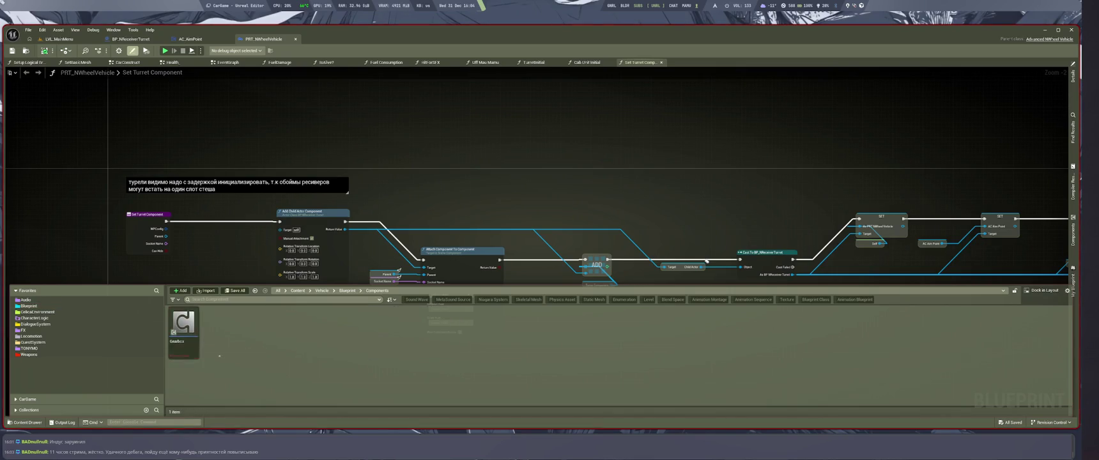
key("alt+Left")
left_click(29, 354)
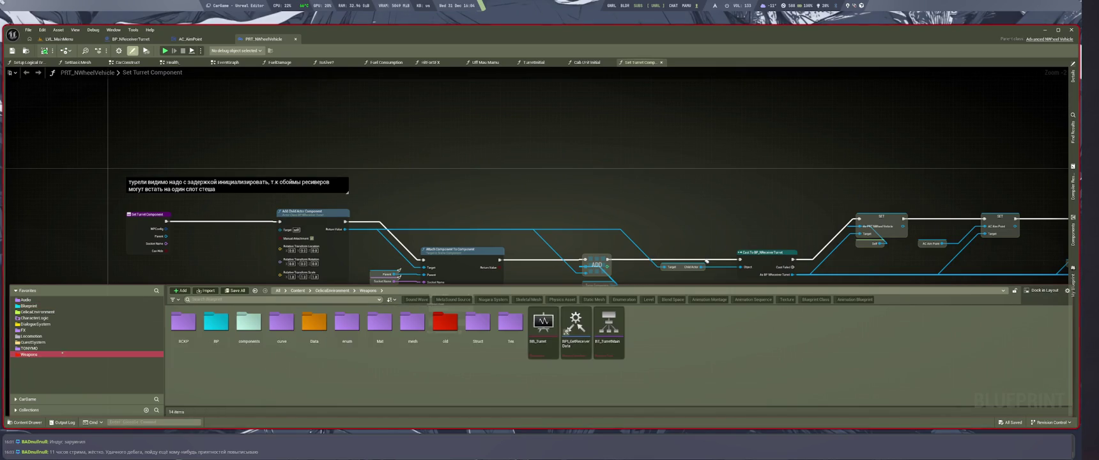
double_click(254, 351)
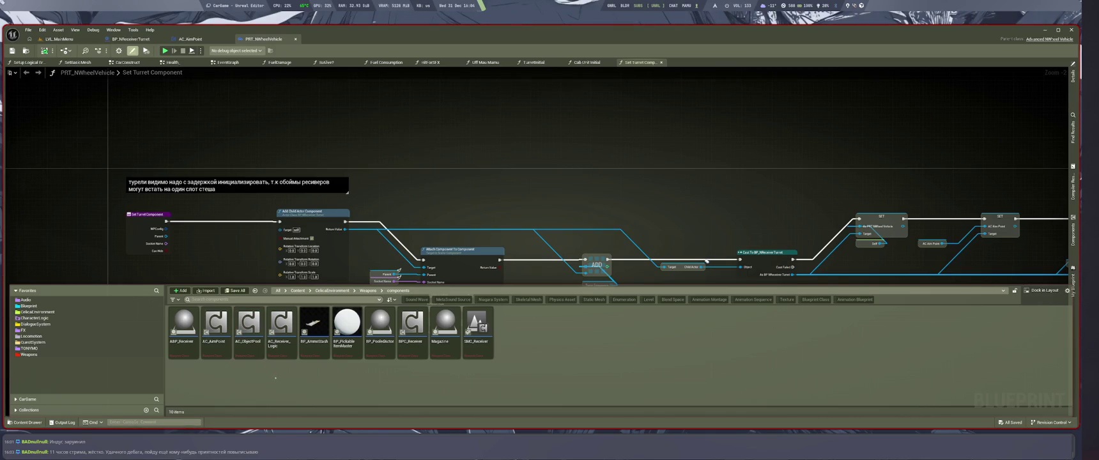
left_click(285, 355)
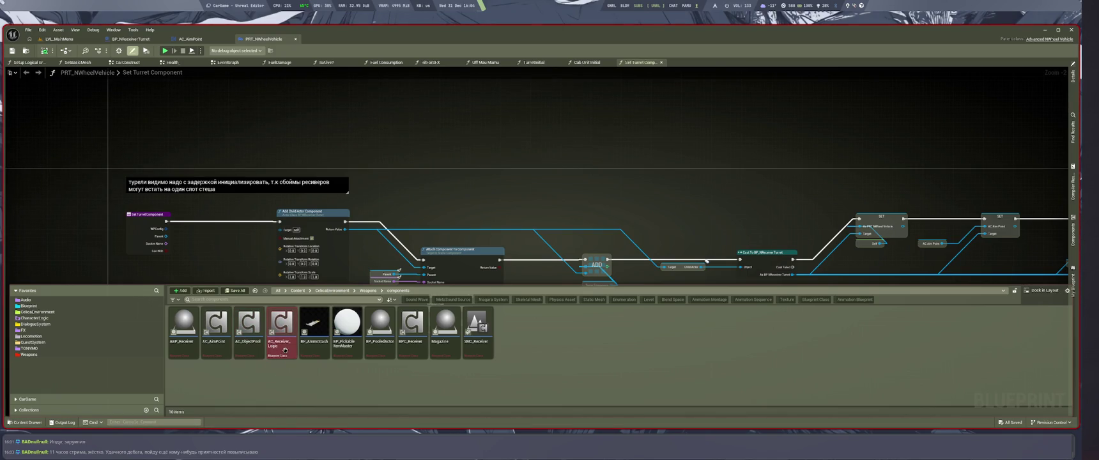
double_click(285, 350)
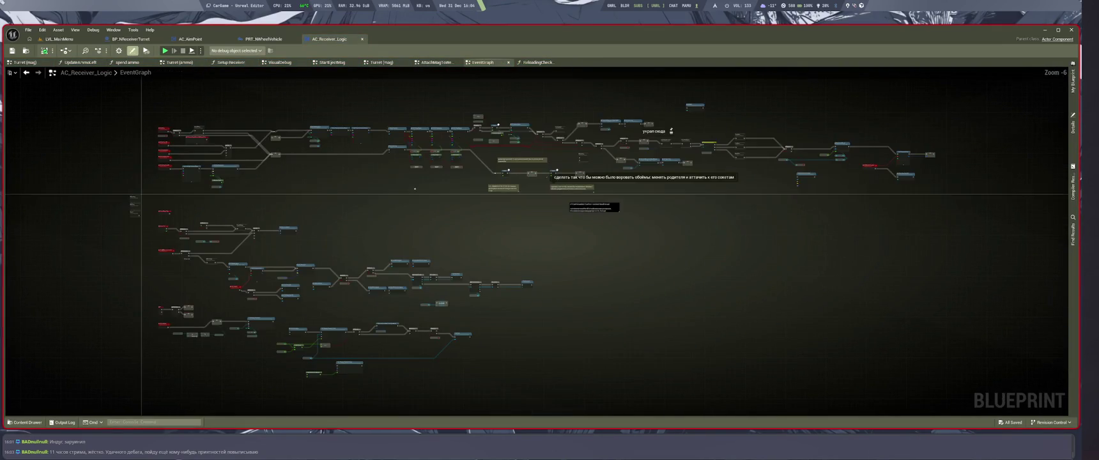
left_click(249, 39)
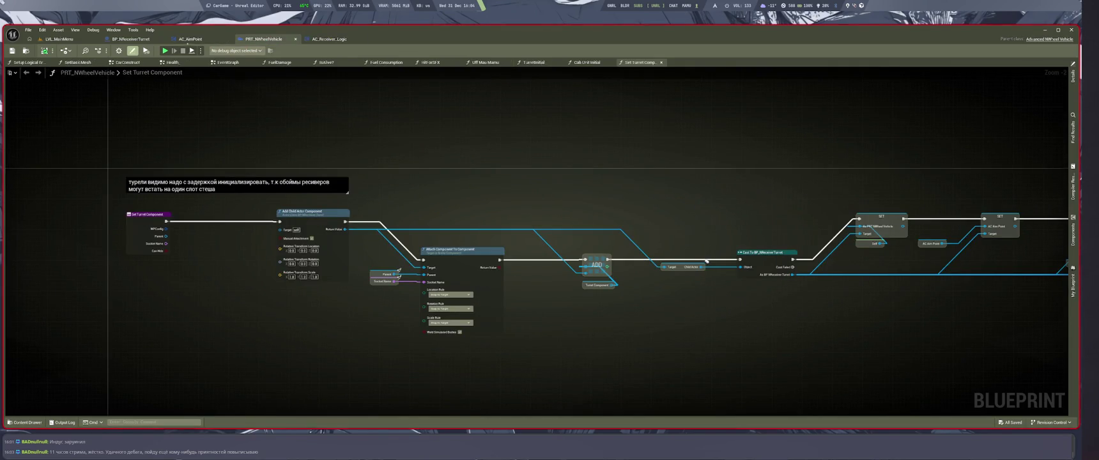
left_click(131, 39)
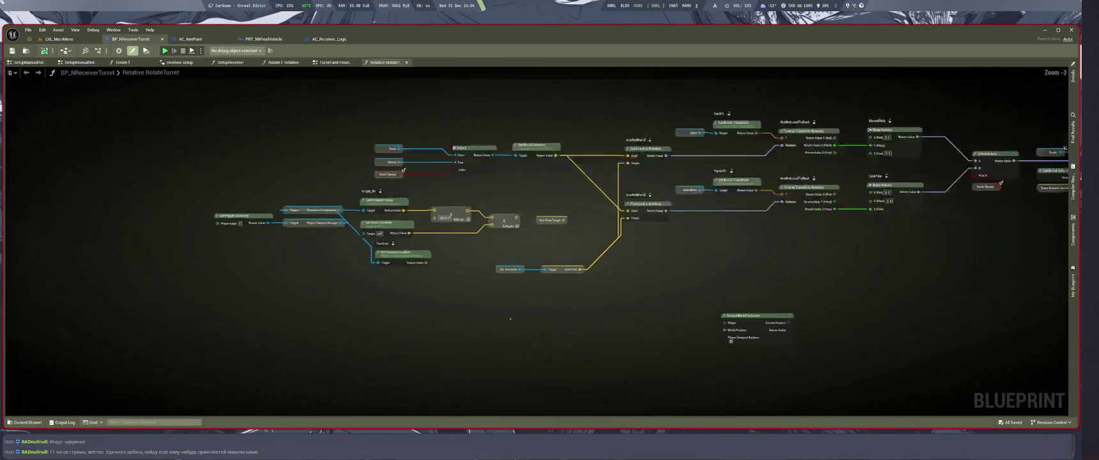
Step: Hide the side panels and centre the RotateTurret graph on the aim nodes
key("shift+F11")
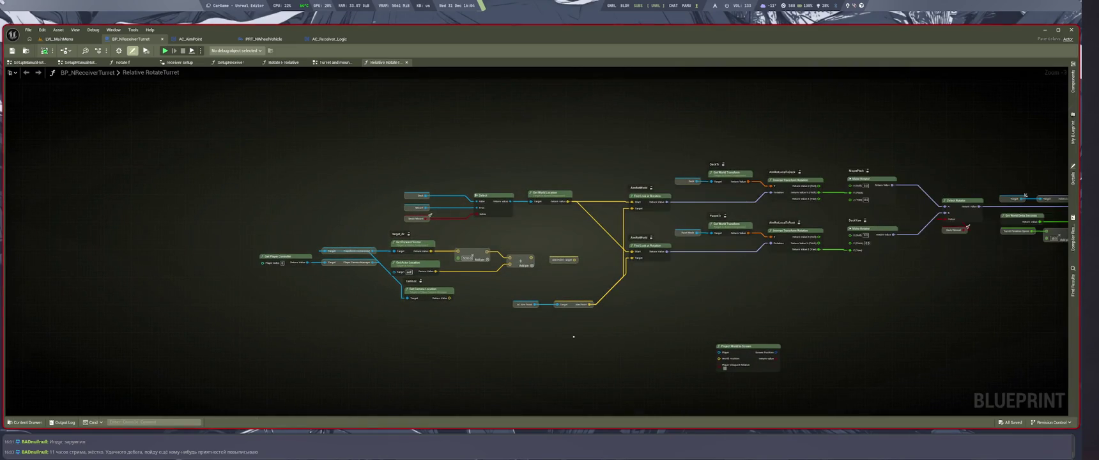
scroll(447, 320, "up", 3)
left_click_drag(396, 313, 483, 323)
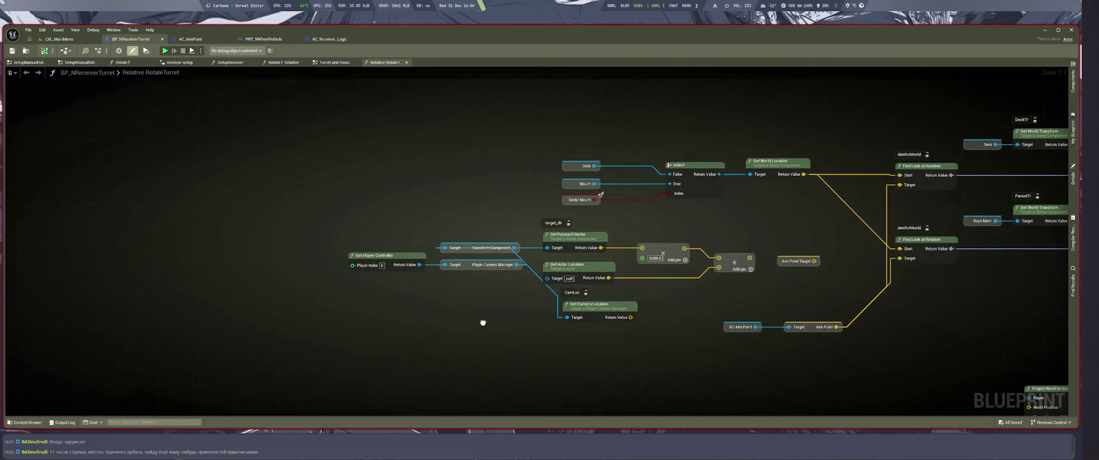
scroll(483, 324, "down", 7)
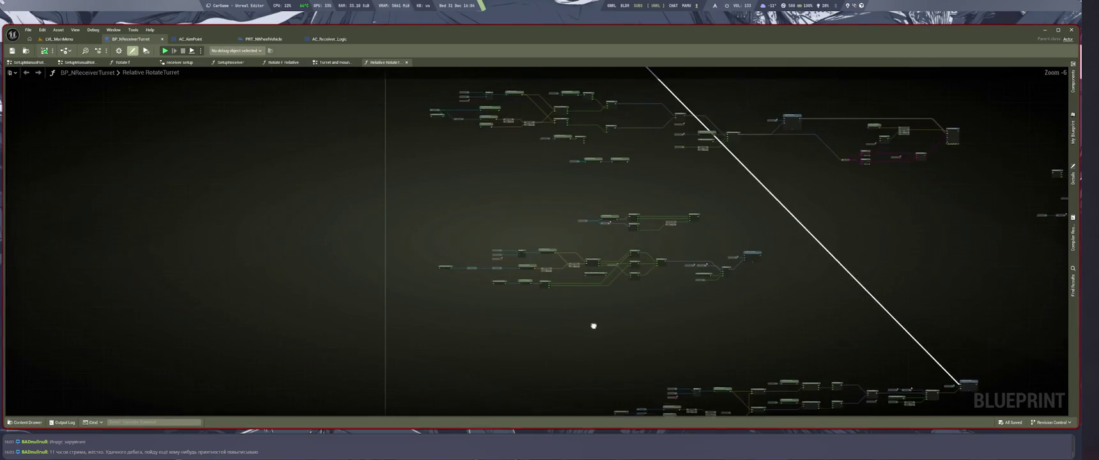
scroll(462, 163, "up", 3)
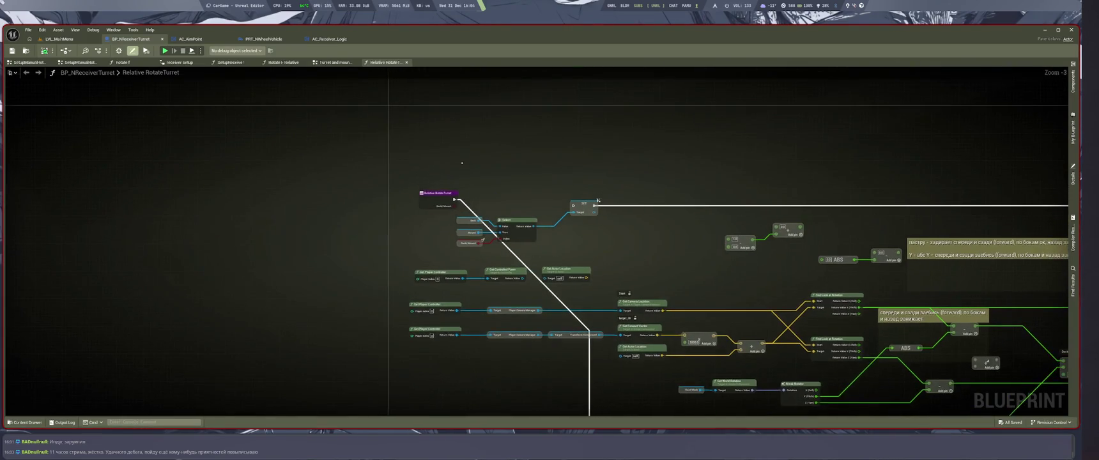
Step: Look over the turret blueprint's class default settings
left_click(450, 173)
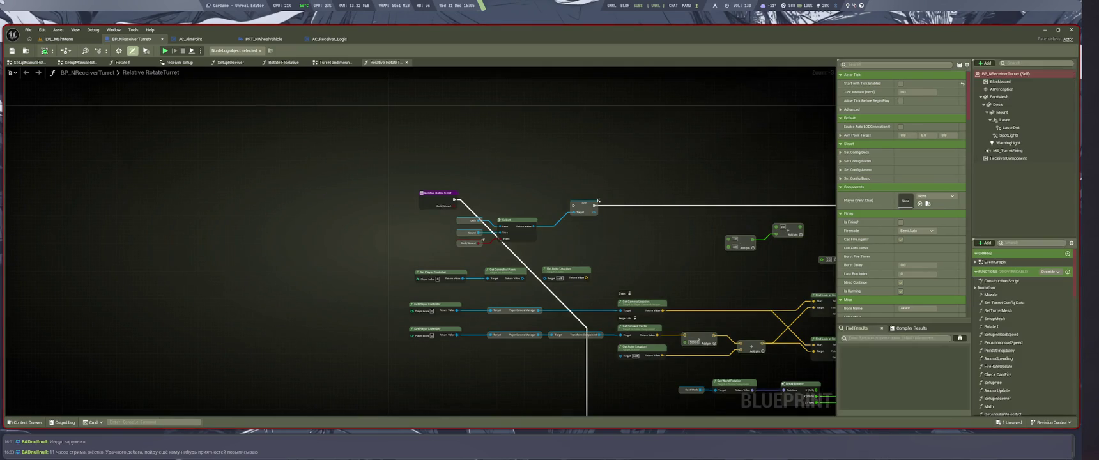
scroll(1022, 333, "down", 10)
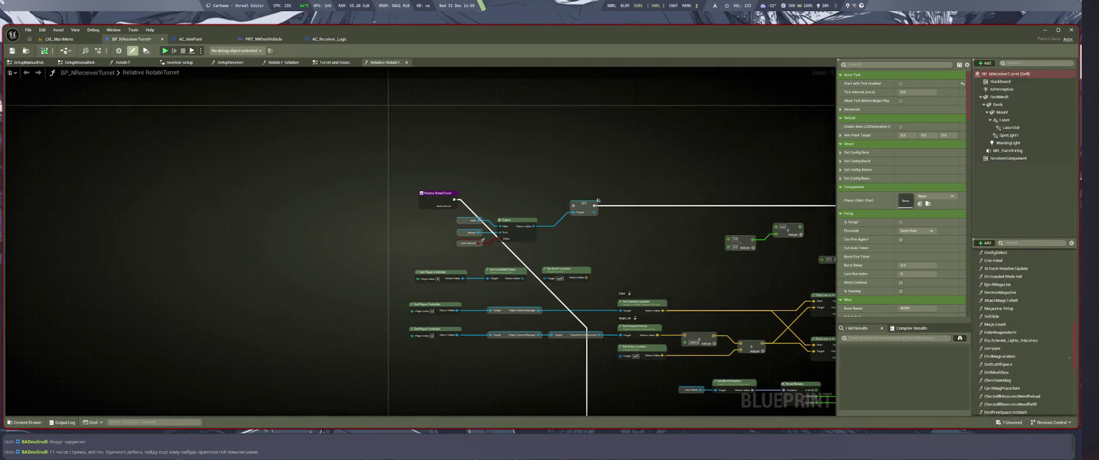
left_click_drag(684, 289, 610, 222)
scroll(610, 221, "down", 8)
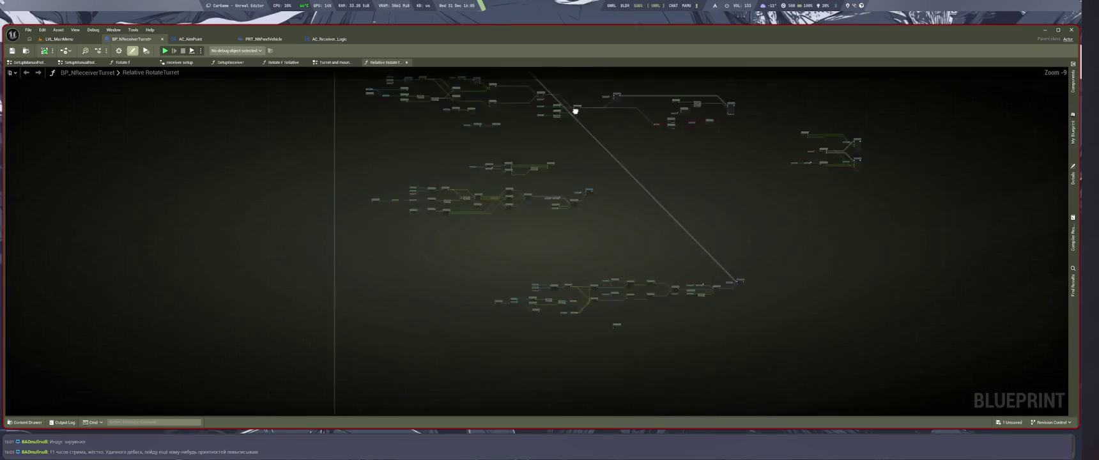
scroll(622, 261, "up", 3)
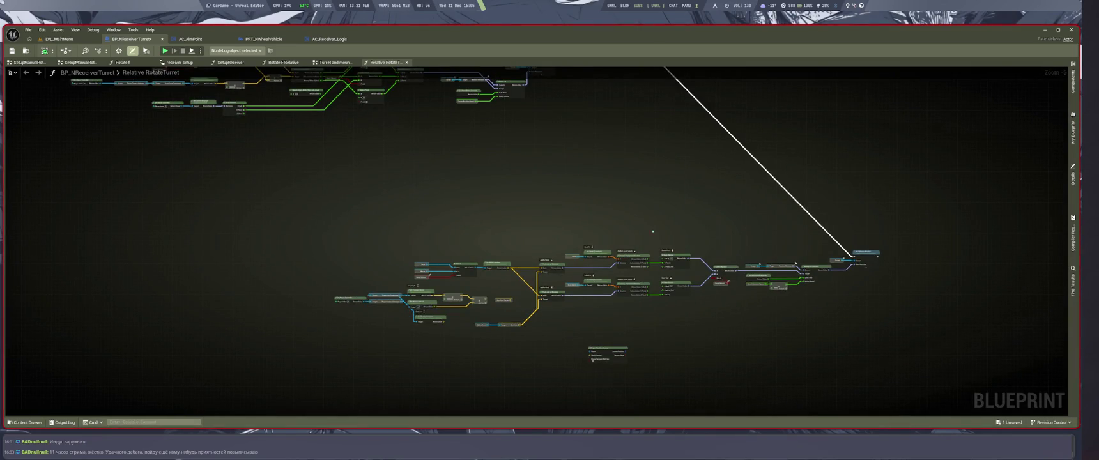
Step: In AC_Receiver_Logic, inspect the Reloading collapsed graph and the ReloadingCheckMag function
key("ctrl+Tab")
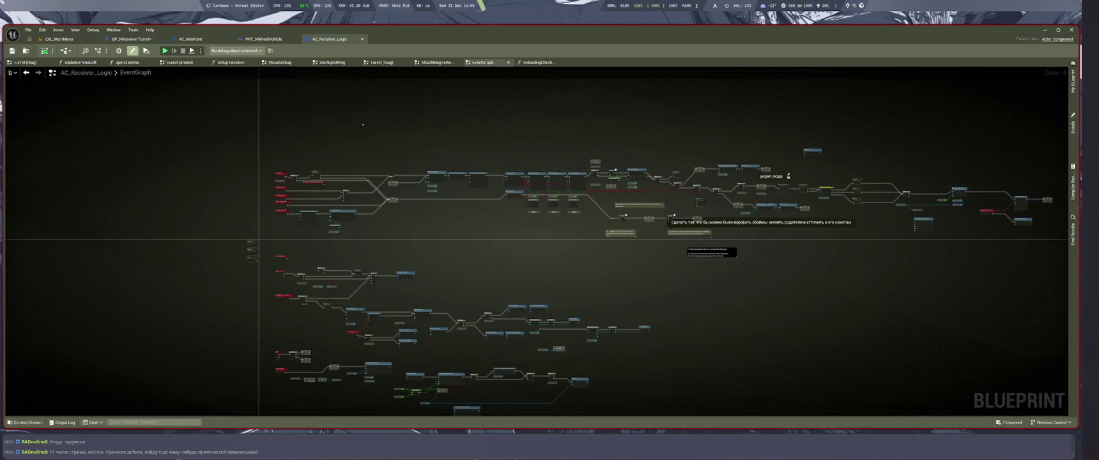
double_click(638, 200)
left_click(537, 62)
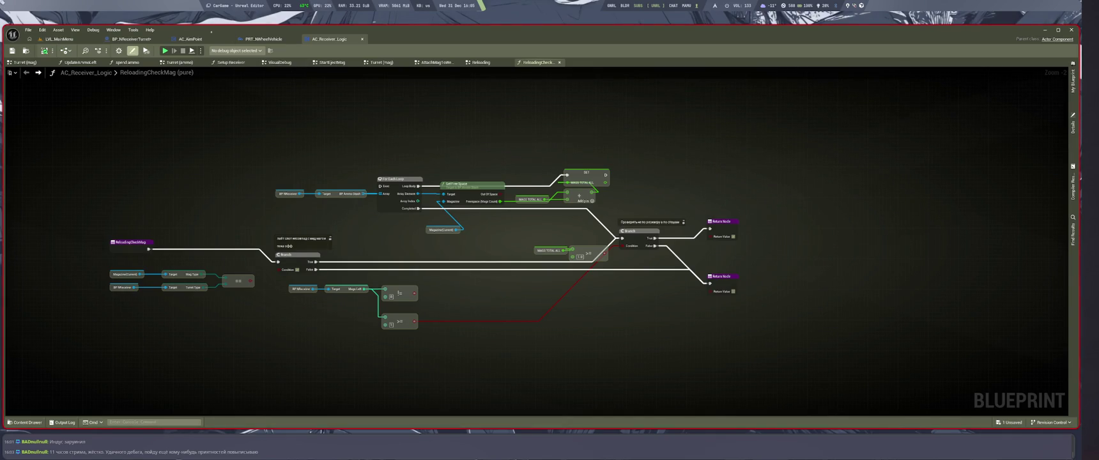
Step: View the whole CarConstruct graph in PRT_NWheelVehicle, then move to the Cursor/GitHub Desktop workspace
left_click(263, 39)
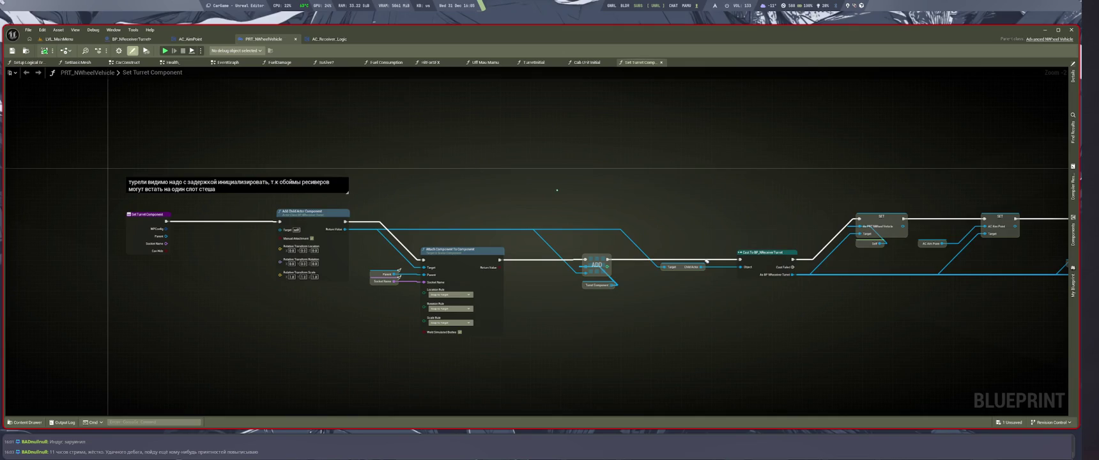
left_click(131, 62)
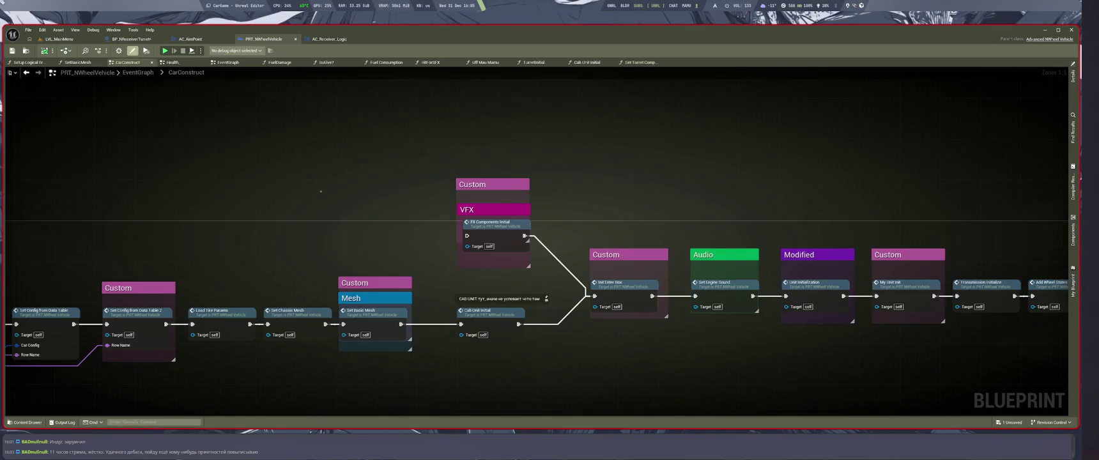
key("Home")
key("super+2")
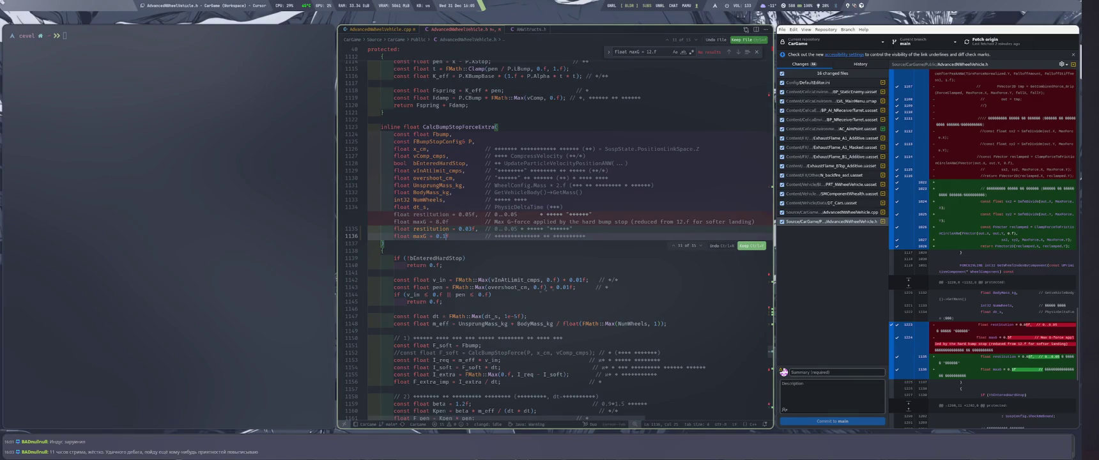
Step: Split the screen evenly with Cursor, then view the ExhaustFlame_B1_Additive and BP_AI_NReceiverTurret.uasset diffs
key("super+Right")
key("super+r")
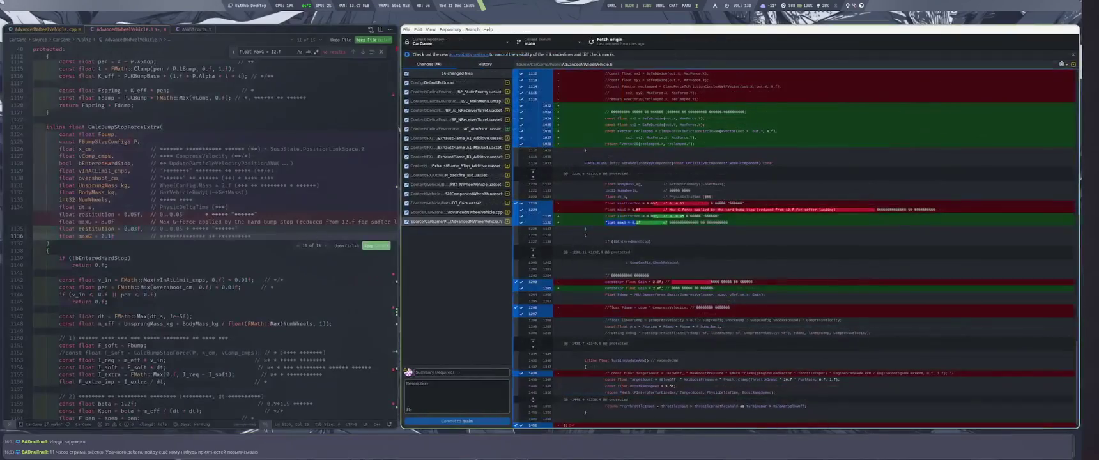
key("super+r")
key("super+r")
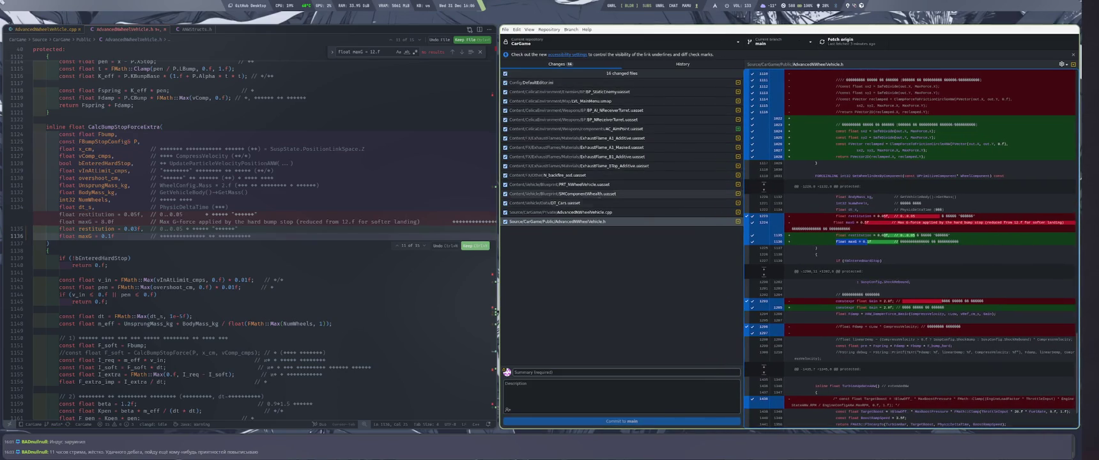
left_click(613, 157)
left_click(644, 109)
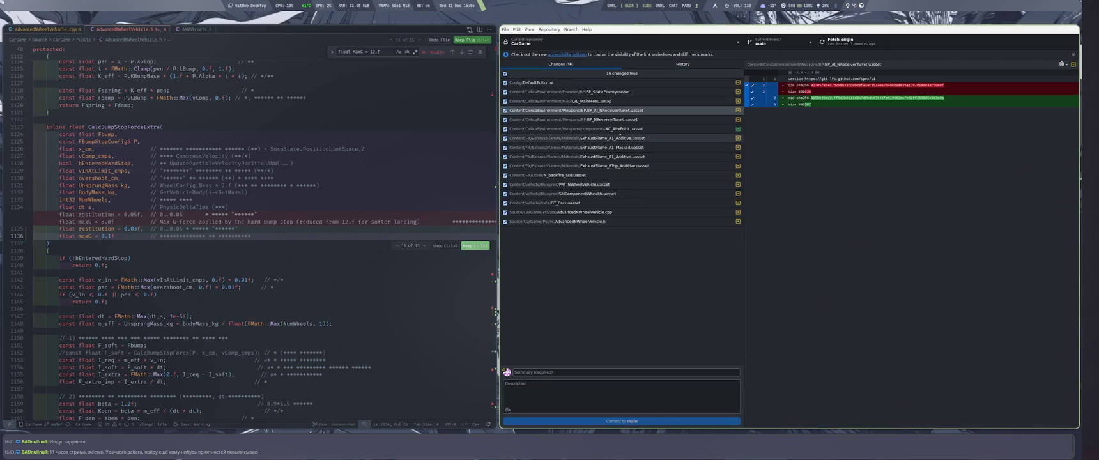
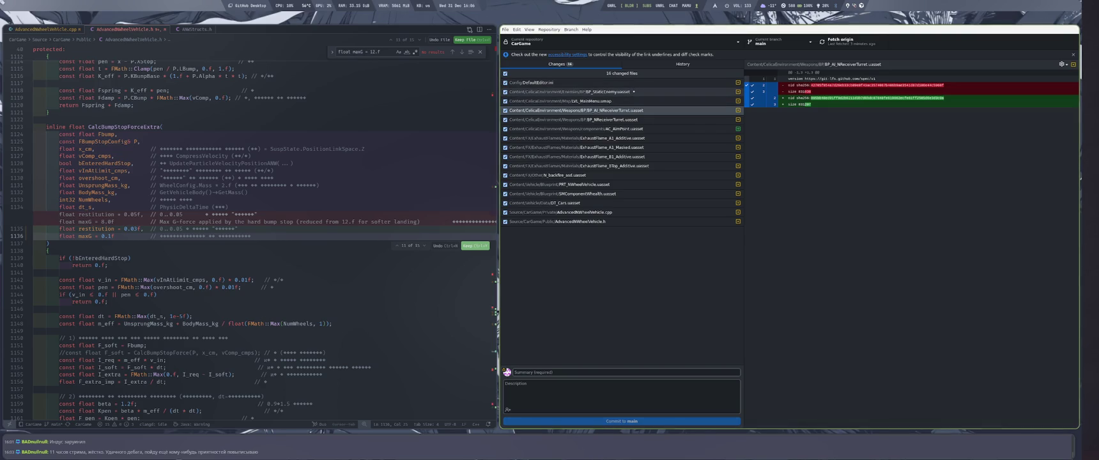
Step: Review the BP_NReceiverTurret.uasset diff in GitHub Desktop, then return to Unreal Editor
left_click(629, 119)
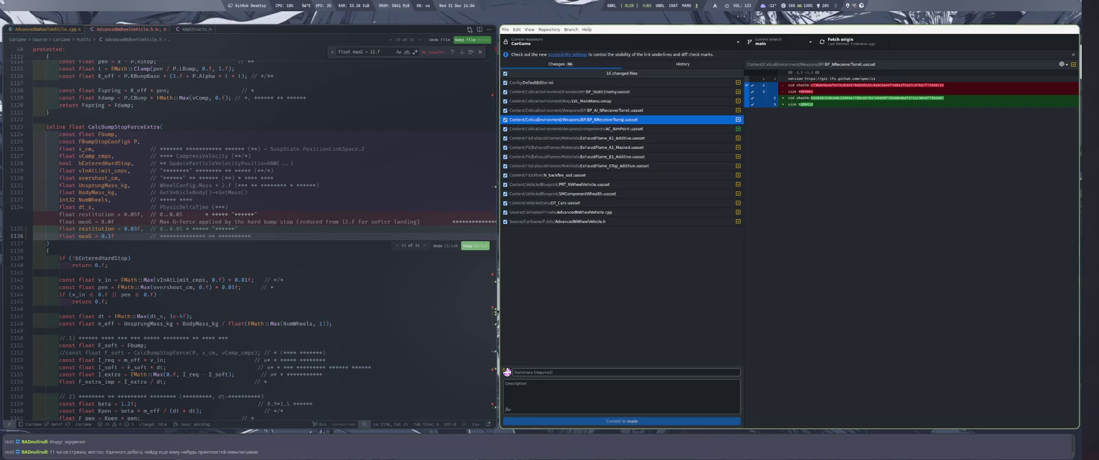
key("super+2")
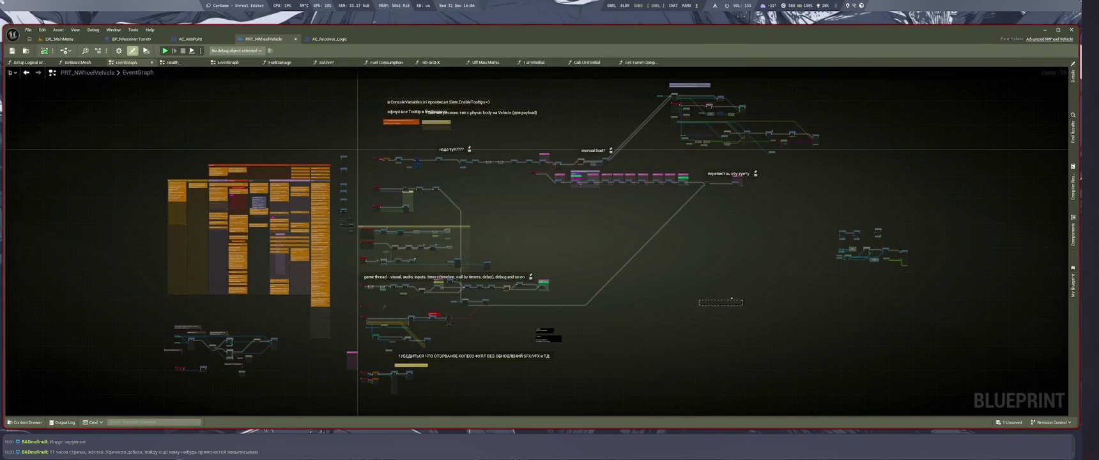
Step: Switch to the BP_NReceiverTurret blueprint and open its Muzzle function graph
left_click_drag(549, 256, 617, 258)
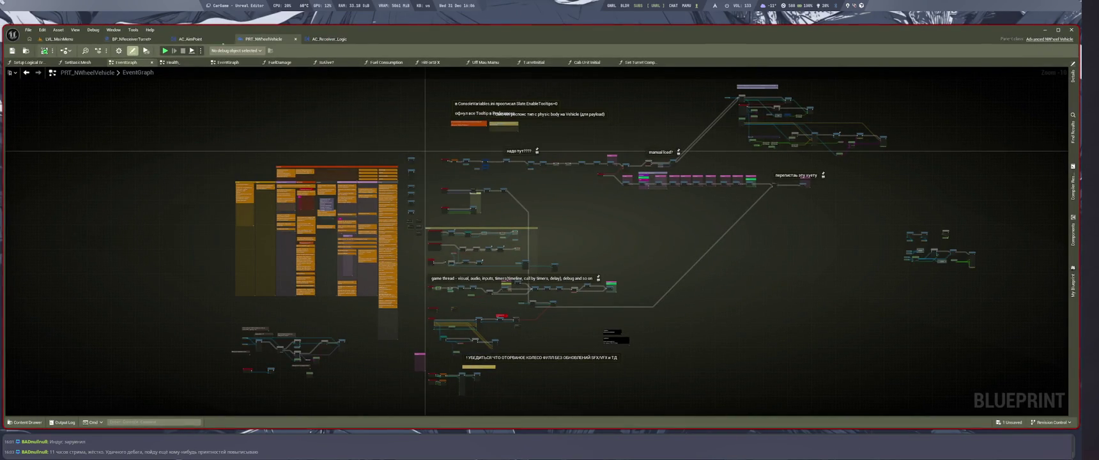
left_click(131, 39)
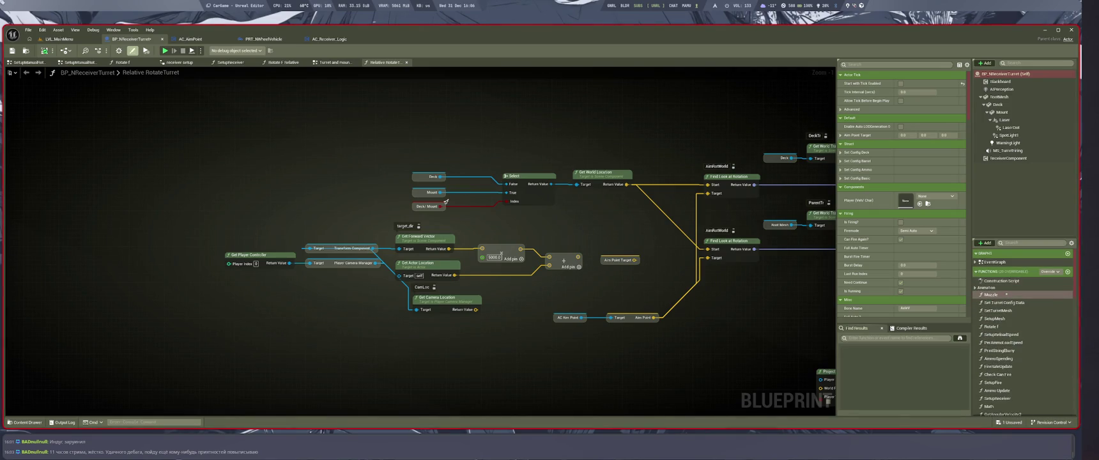
double_click(1007, 294)
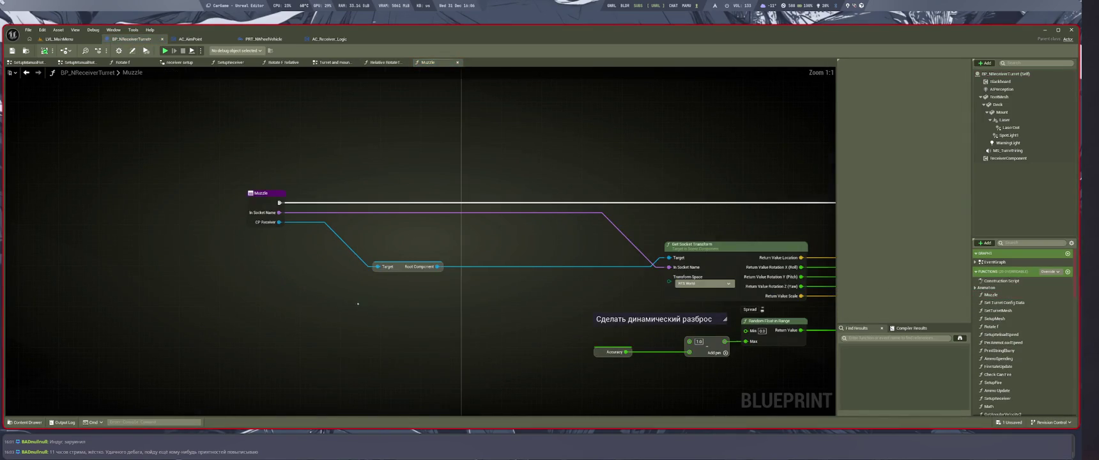
Step: Delete the loop and Activate nodes at the end of Muzzle, then open Set Turret Config Data
scroll(358, 304, "down", 2)
left_click_drag(417, 317, 276, 306)
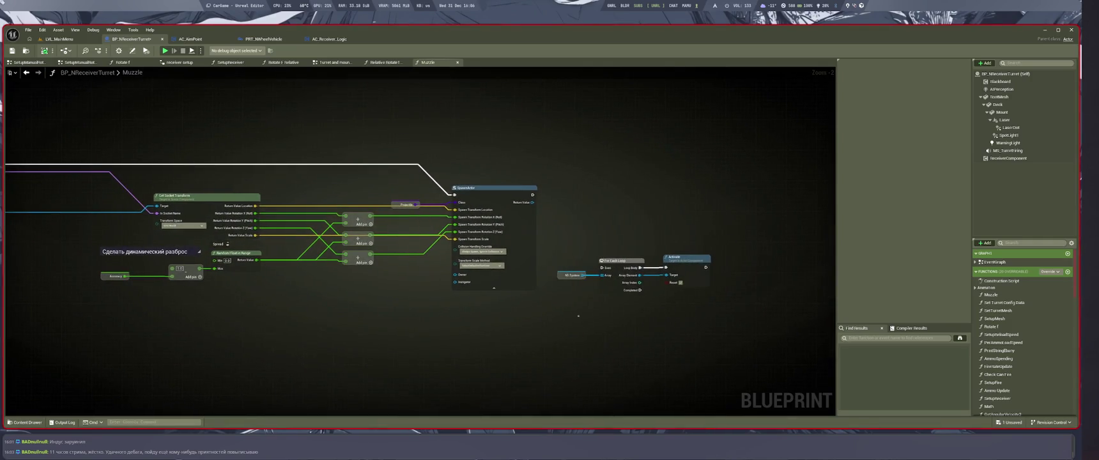
left_click_drag(667, 331, 668, 332)
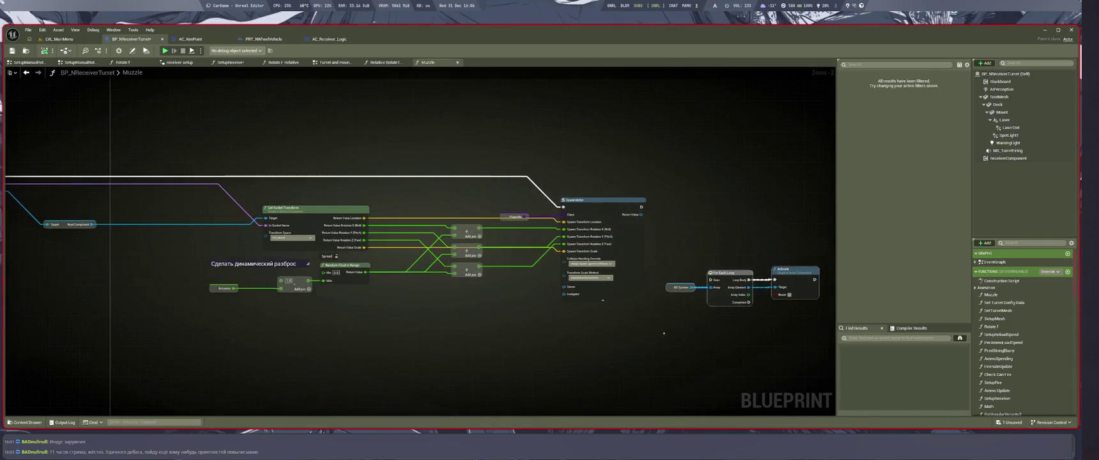
key("Delete")
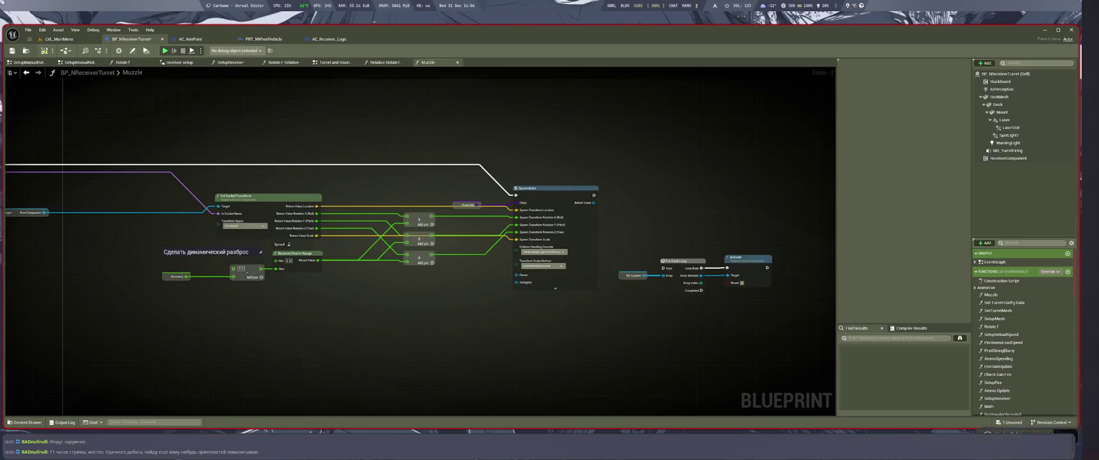
double_click(1004, 303)
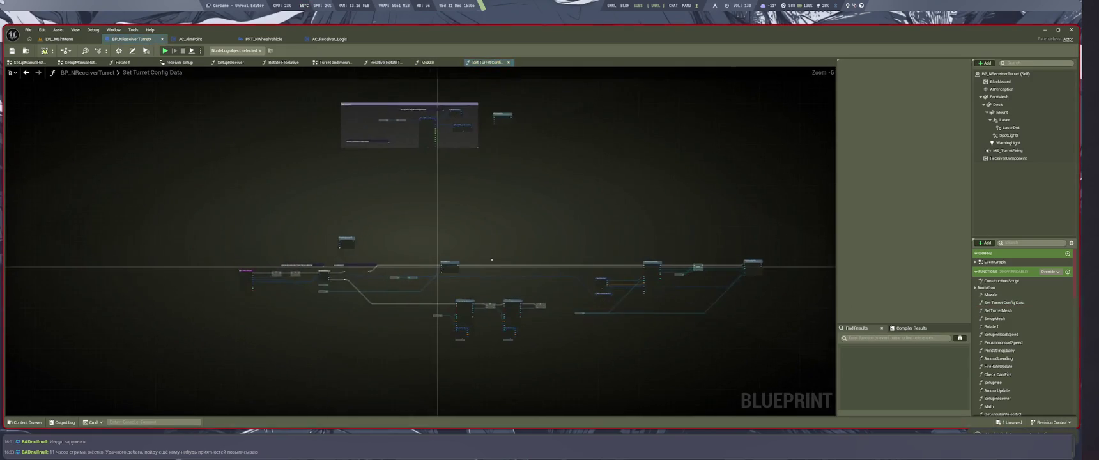
Step: Frame the Set Turret Config Data nodes and open the SetTurretMesh function
key("ctrl+shift+space")
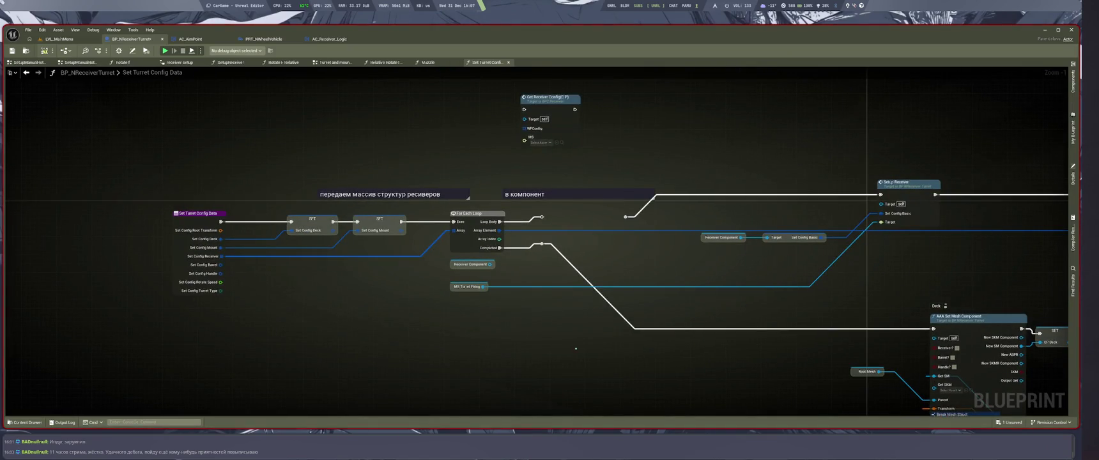
scroll(576, 349, "down", 4)
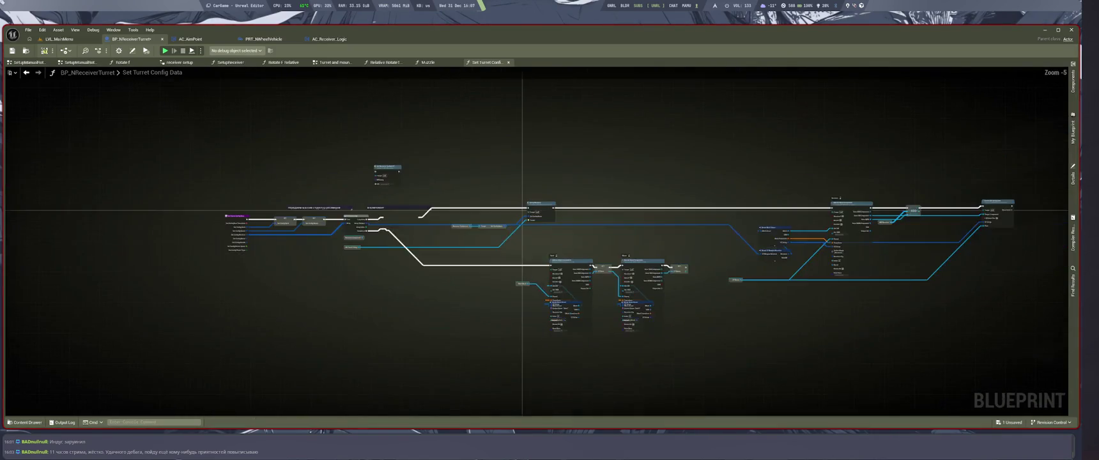
double_click(998, 311)
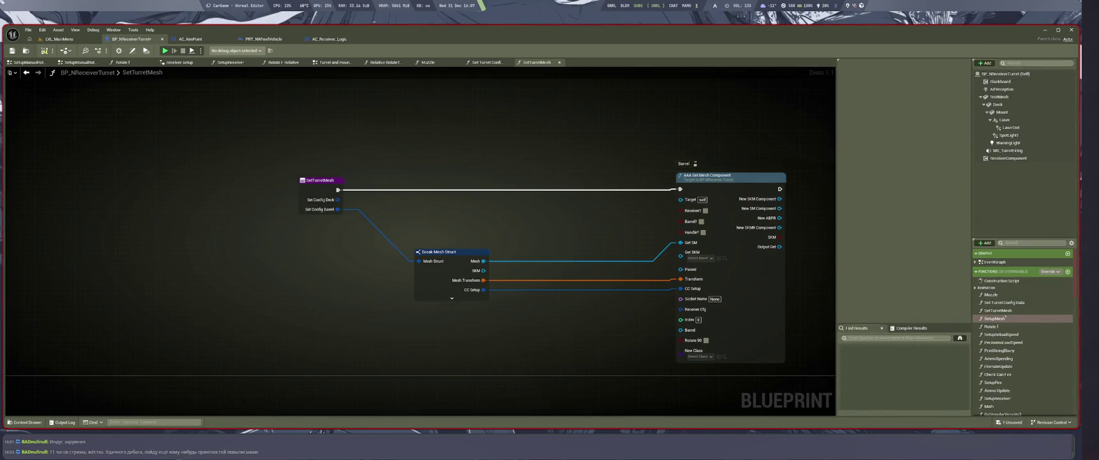
Step: Look over SetupMesh, then view the Rotate f graph with side panels hidden
double_click(994, 318)
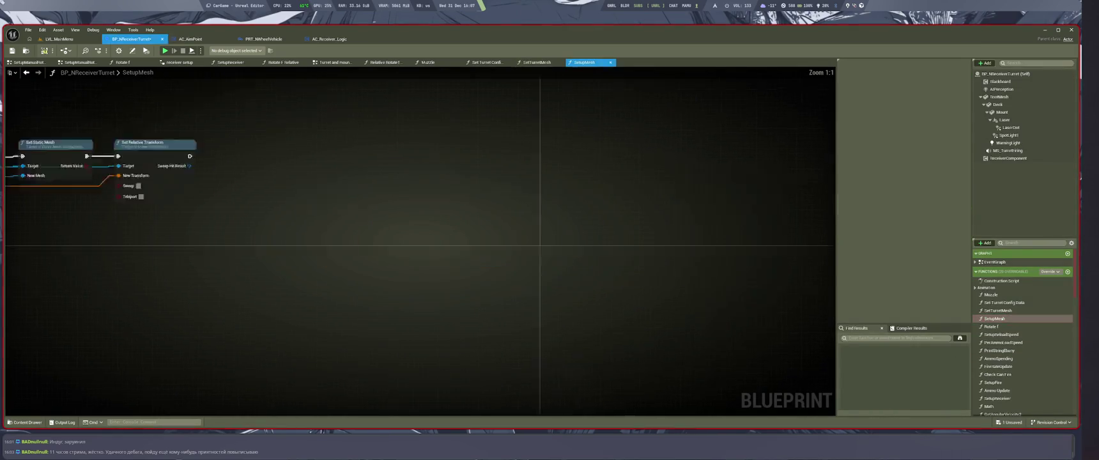
scroll(580, 282, "down", 5)
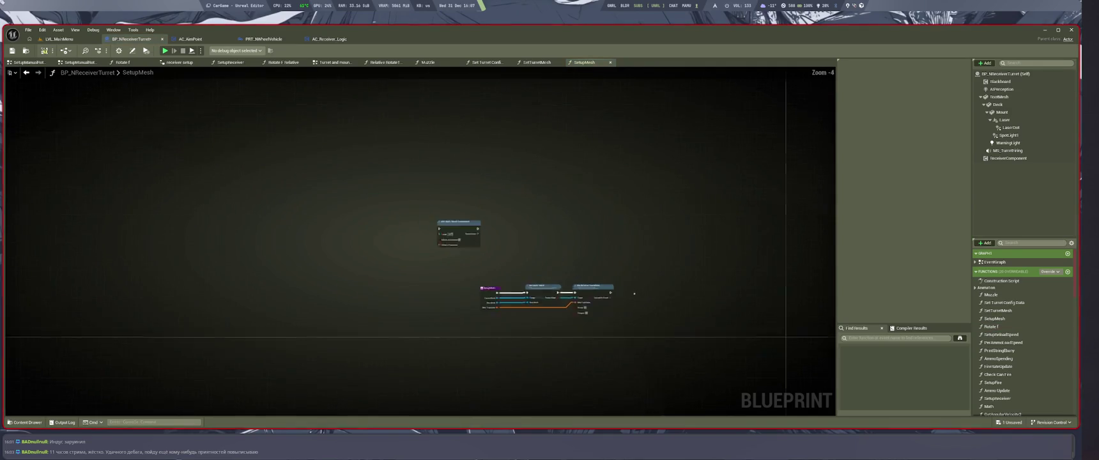
scroll(580, 282, "up", 3)
scroll(580, 282, "up", 2)
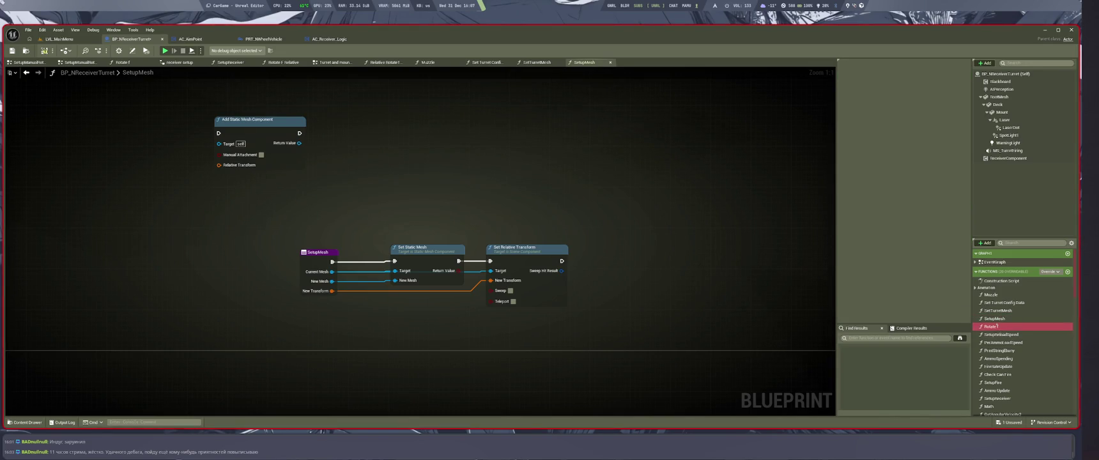
double_click(992, 326)
key("shift+F11")
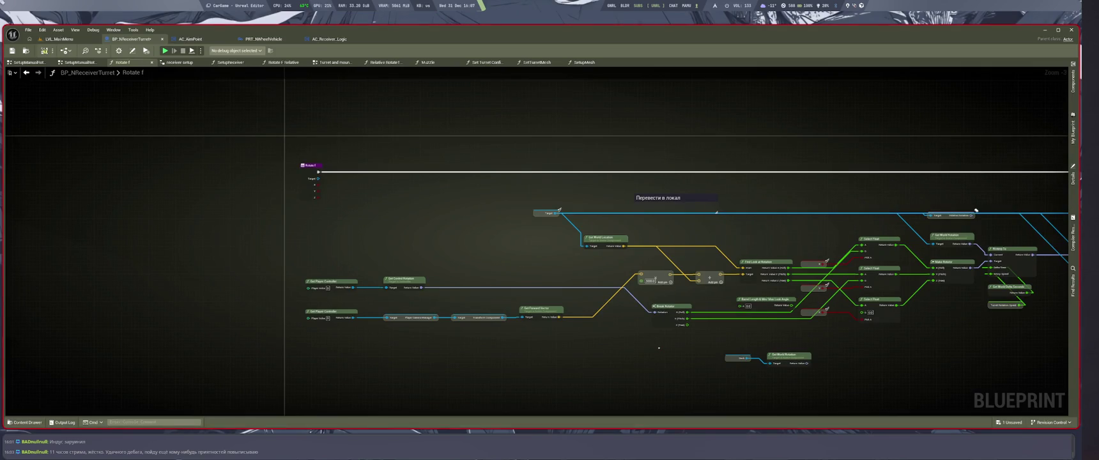
Step: Open SetupReloadSpeed and reposition its entry node to the lower left
key("shift+F11")
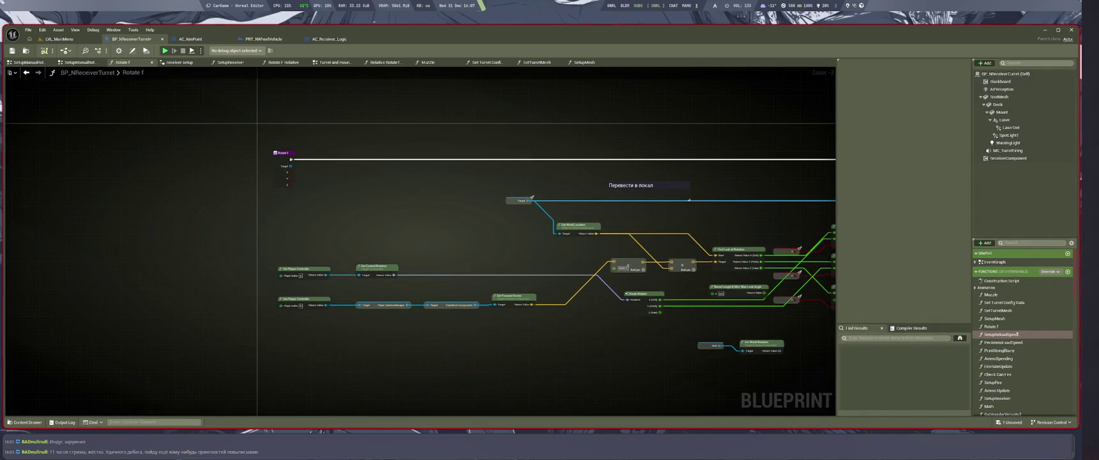
double_click(1001, 334)
scroll(589, 192, "down", 3)
scroll(515, 227, "up", 2)
scroll(474, 172, "up", 2)
mouse_move(521, 260)
left_mouse_down()
mouse_move(405, 248)
mouse_move(346, 228)
mouse_move(385, 187)
left_mouse_up()
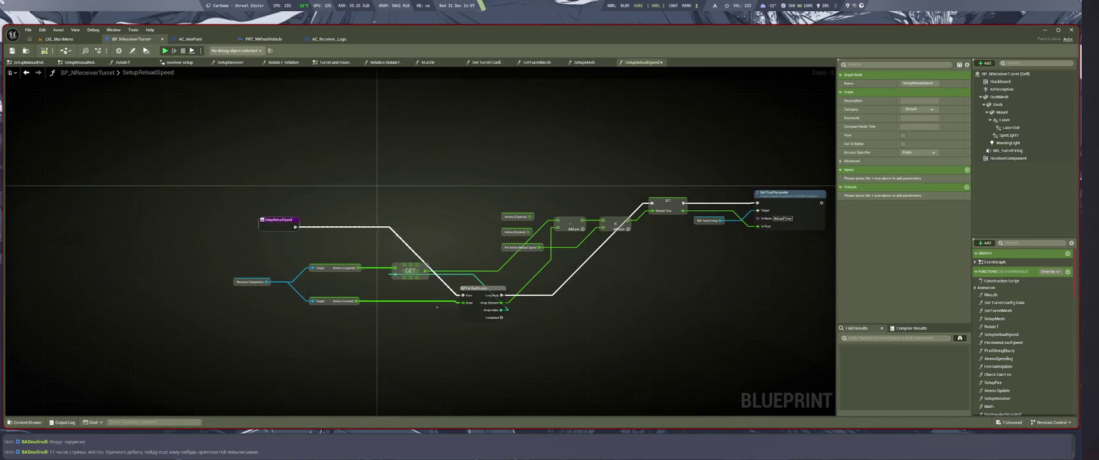
mouse_move(288, 233)
left_mouse_down()
mouse_move(122, 262)
mouse_move(89, 347)
left_mouse_up()
mouse_move(168, 335)
left_mouse_down()
mouse_move(433, 223)
mouse_move(433, 302)
left_mouse_up()
Step: Move the SetupReloadSpeed body and Ammo-to-Set Float Parameter nodes into a tidier layout
scroll(426, 282, "down", 1)
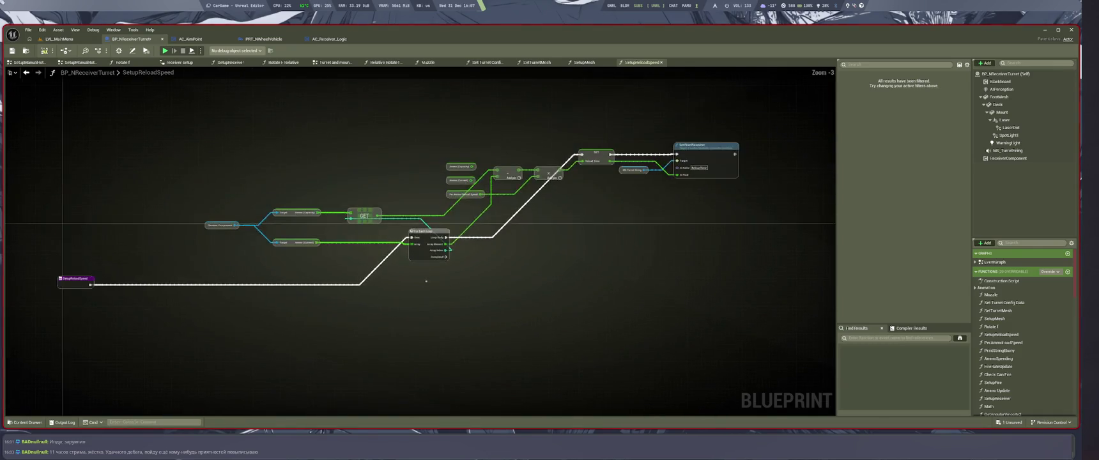
left_click_drag(428, 232, 327, 327)
mouse_move(335, 225)
left_mouse_down()
mouse_move(410, 247)
mouse_move(588, 265)
left_mouse_up()
mouse_move(496, 250)
left_mouse_down()
mouse_move(457, 351)
mouse_move(543, 336)
left_mouse_up()
left_click_drag(586, 312, 618, 287)
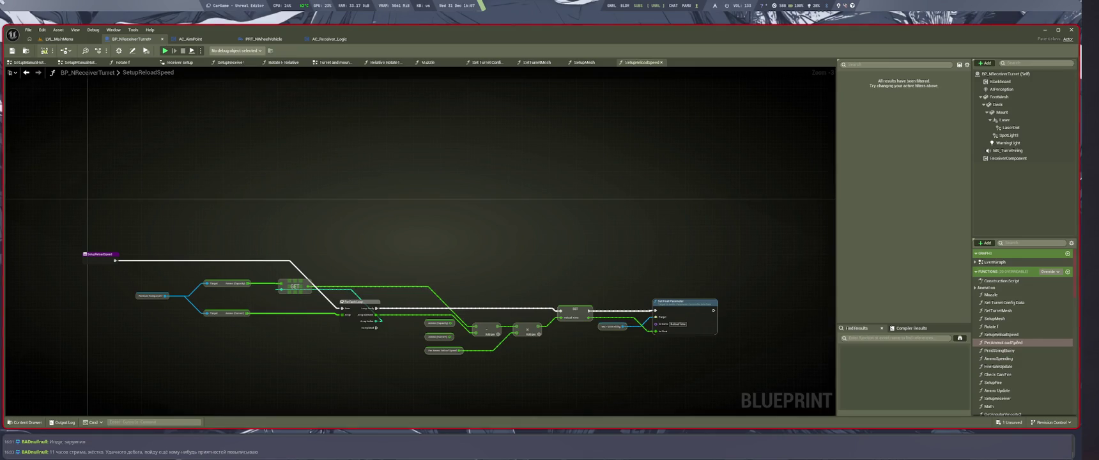
Step: Nudge the PerAmmoLoadSpeed entry node, then step through PrintStringEbany to AmmoSpending
double_click(1001, 343)
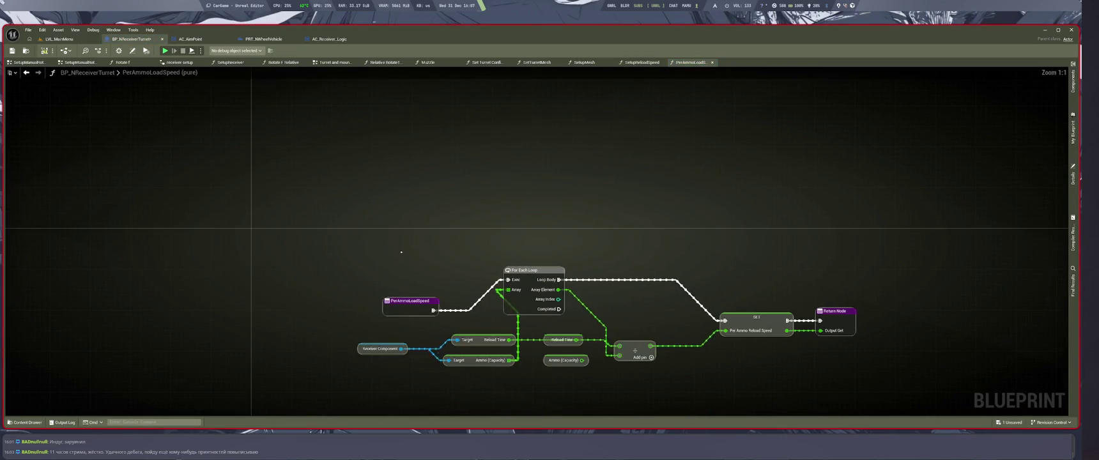
left_click_drag(409, 300, 388, 278)
left_click_drag(526, 245, 563, 250)
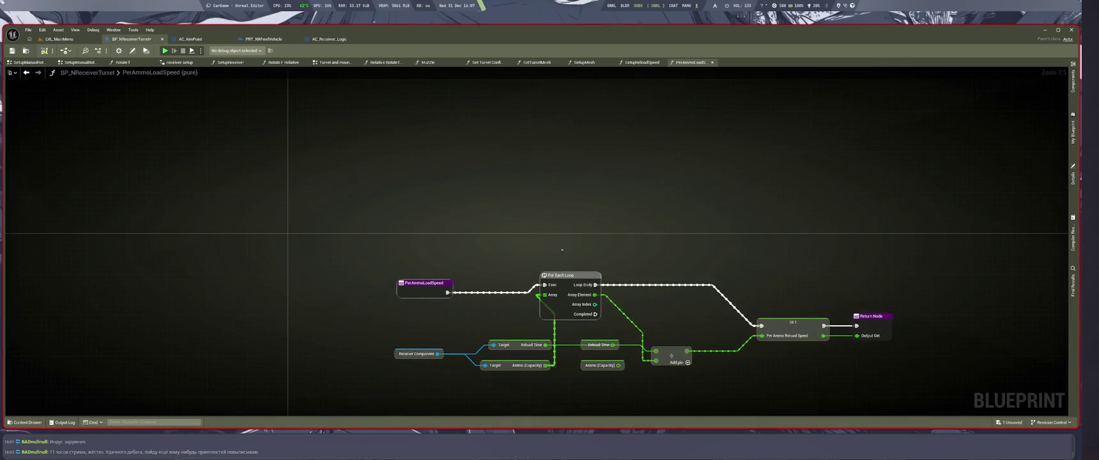
key("shift+F11")
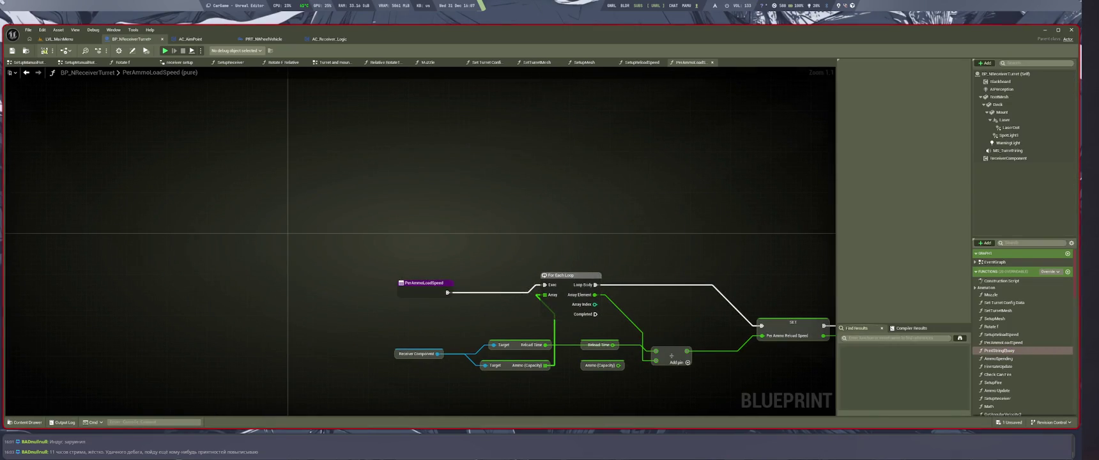
double_click(1000, 351)
double_click(999, 359)
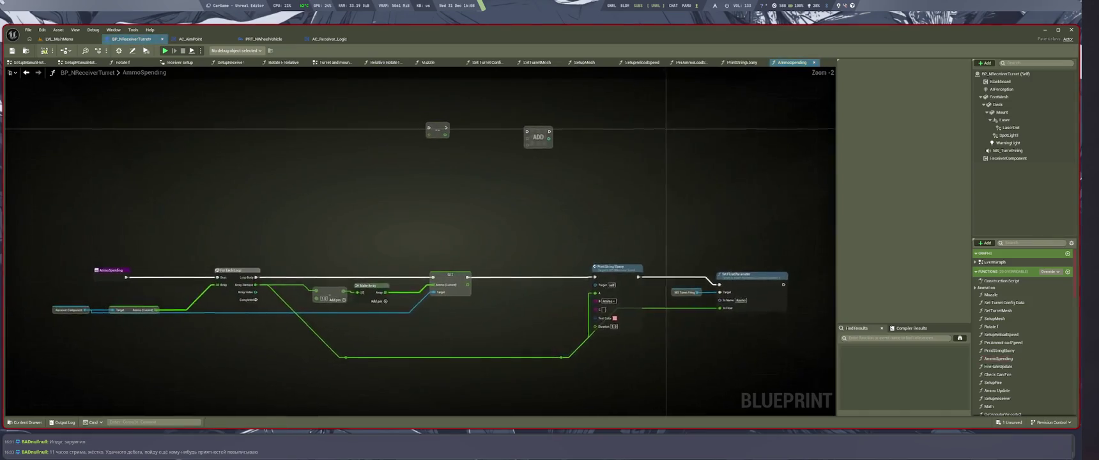
Step: Frame the whole AmmoSpending graph and inspect its entry and side nodes
key("shift+F11")
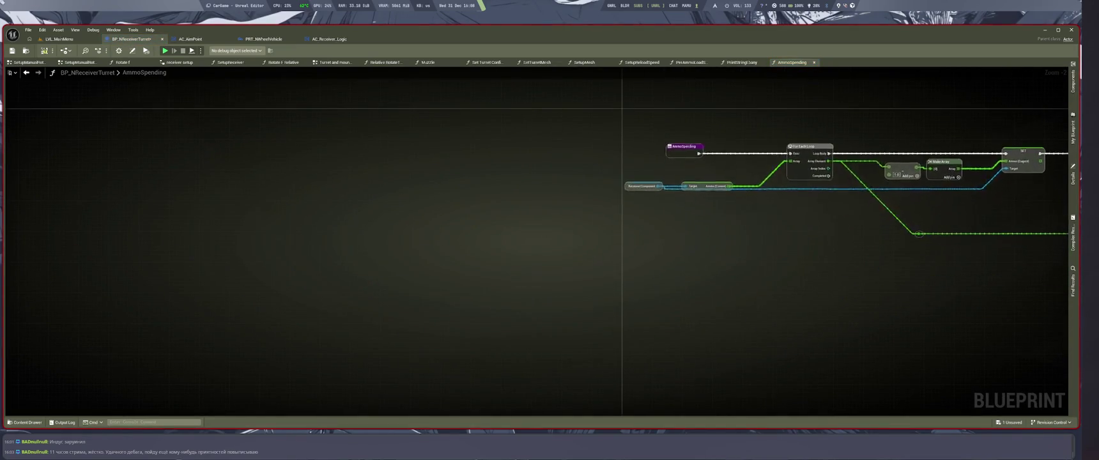
key("Home")
left_click_drag(618, 107, 762, 146)
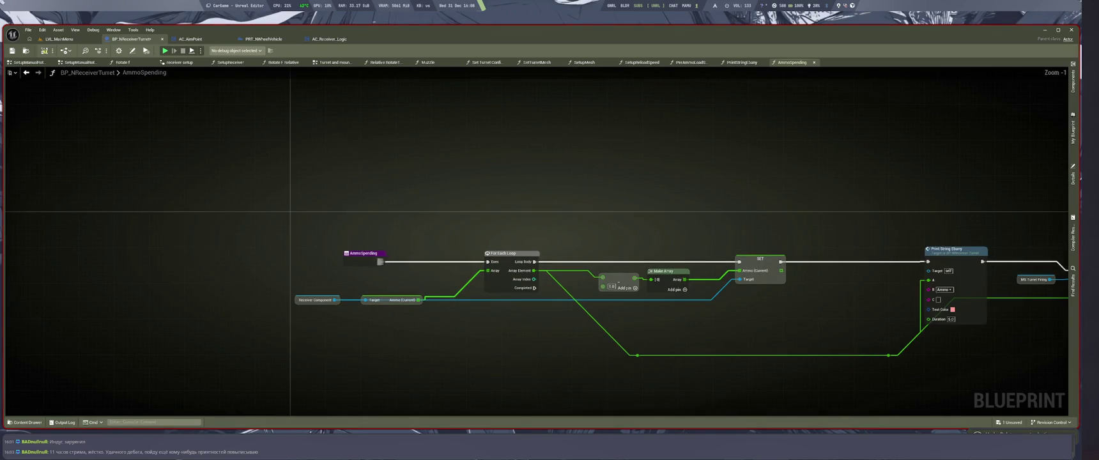
left_click(327, 239)
key("shift+F11")
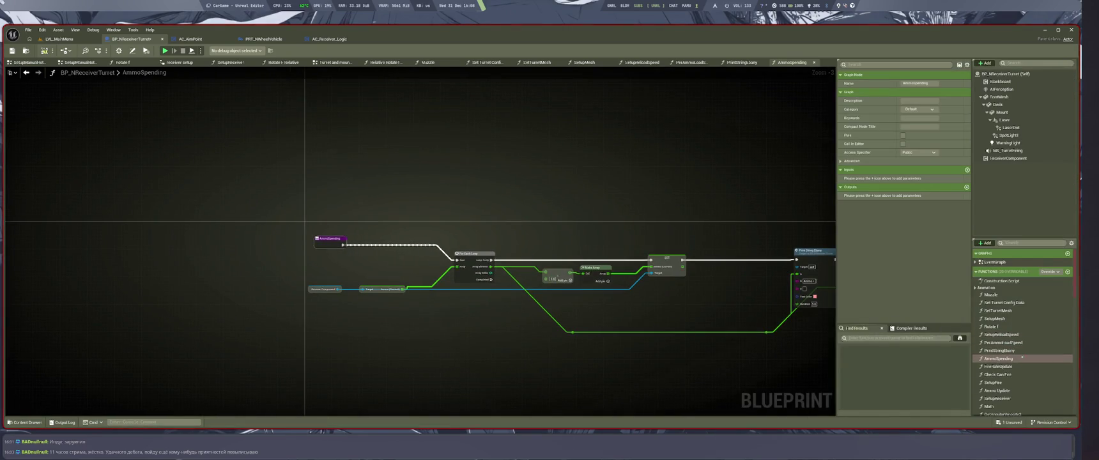
Step: View FireRateUpdate, then in Check Can Fire move the entry node and Ammo (Total) up
double_click(998, 366)
scroll(660, 323, "down", 7)
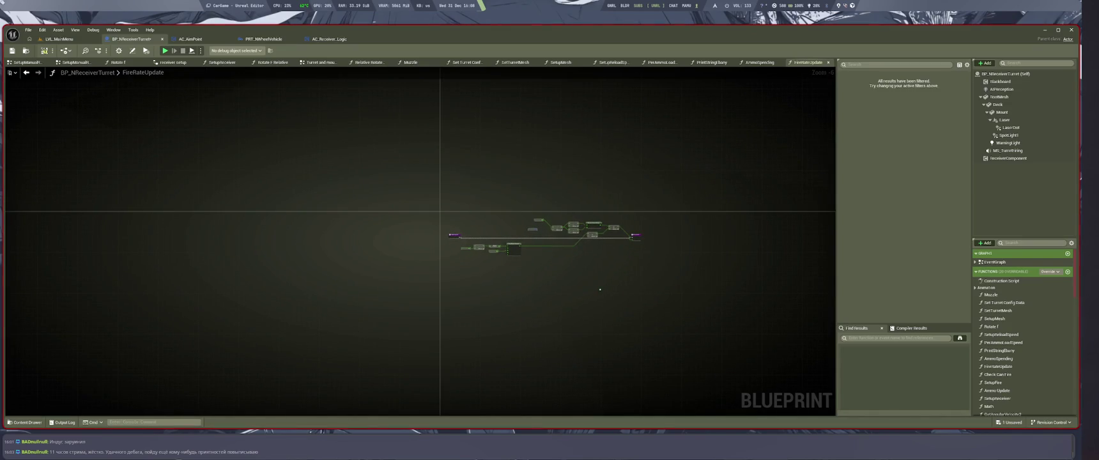
double_click(1000, 375)
scroll(798, 261, "down", 5)
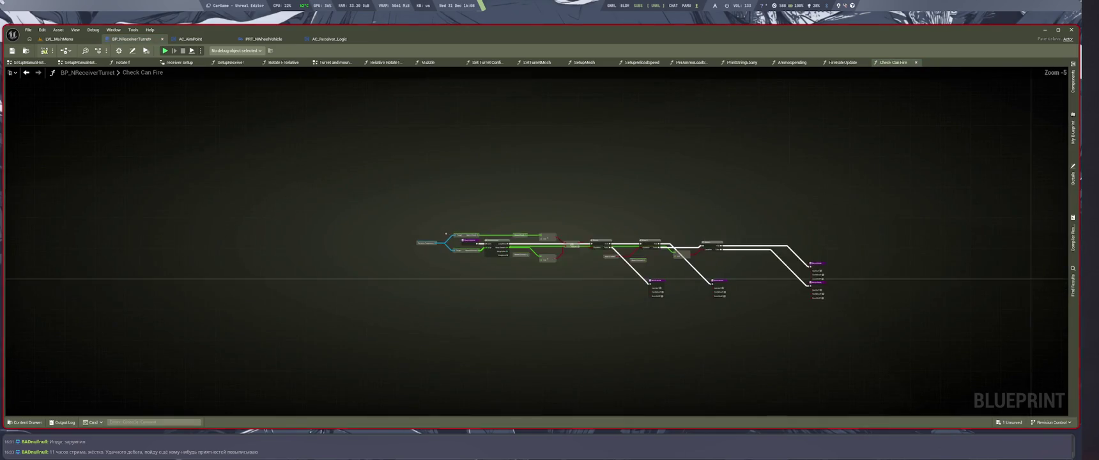
scroll(685, 314, "up", 5)
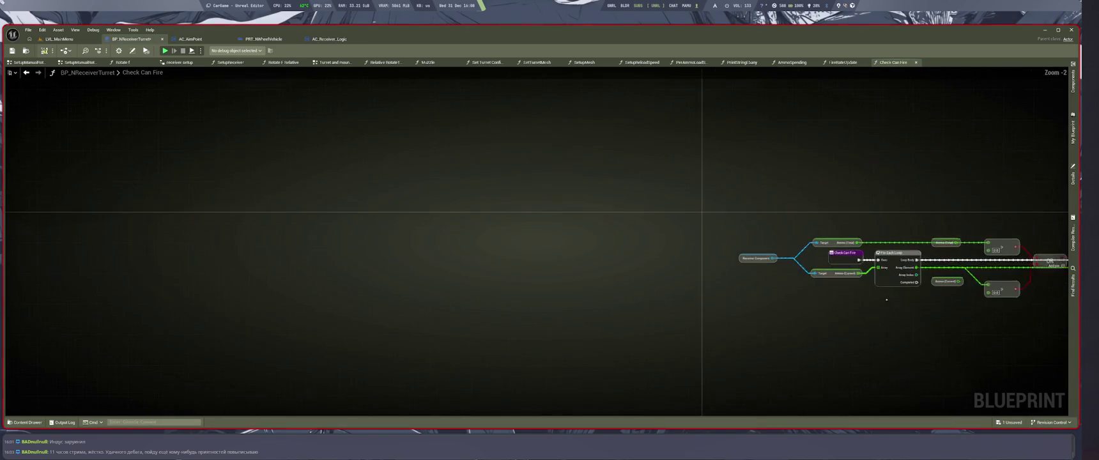
left_click_drag(642, 263, 524, 239)
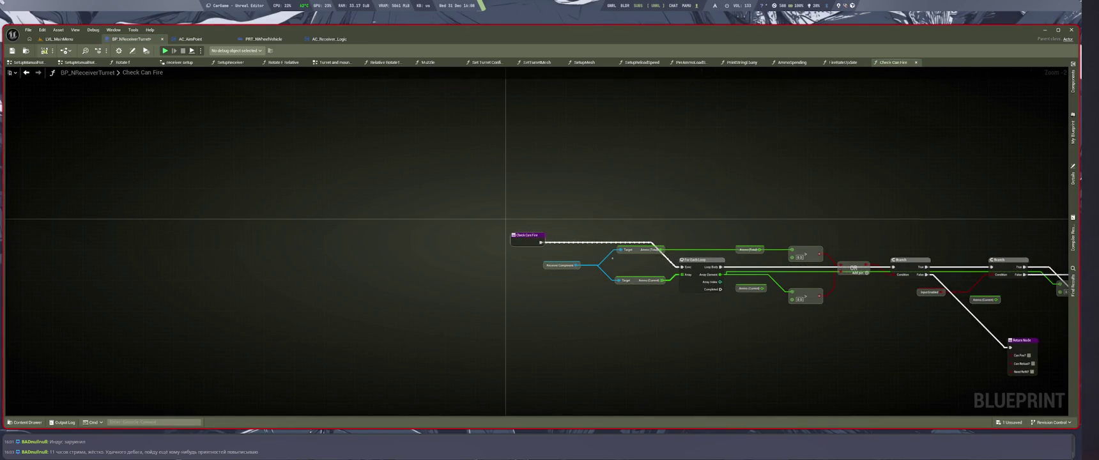
left_click_drag(620, 242, 620, 228)
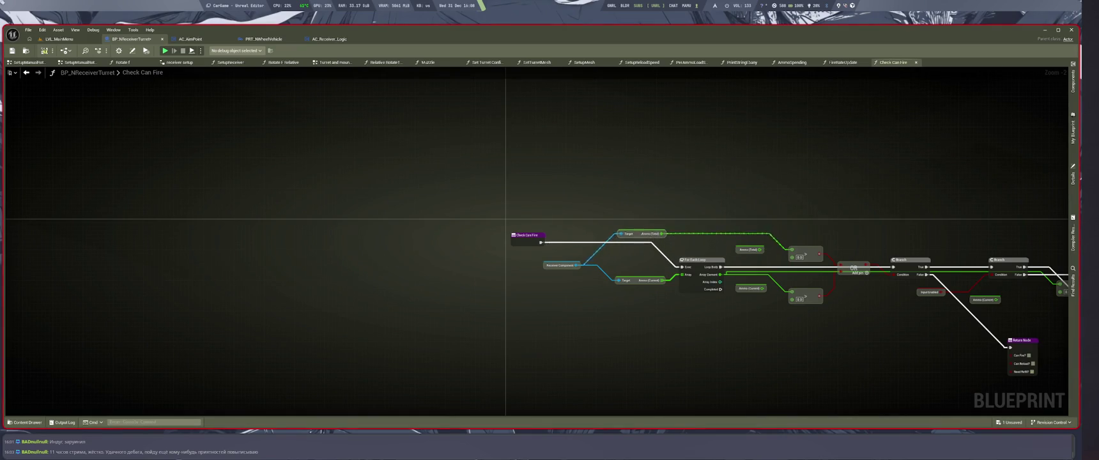
key("ctrl+shift+space")
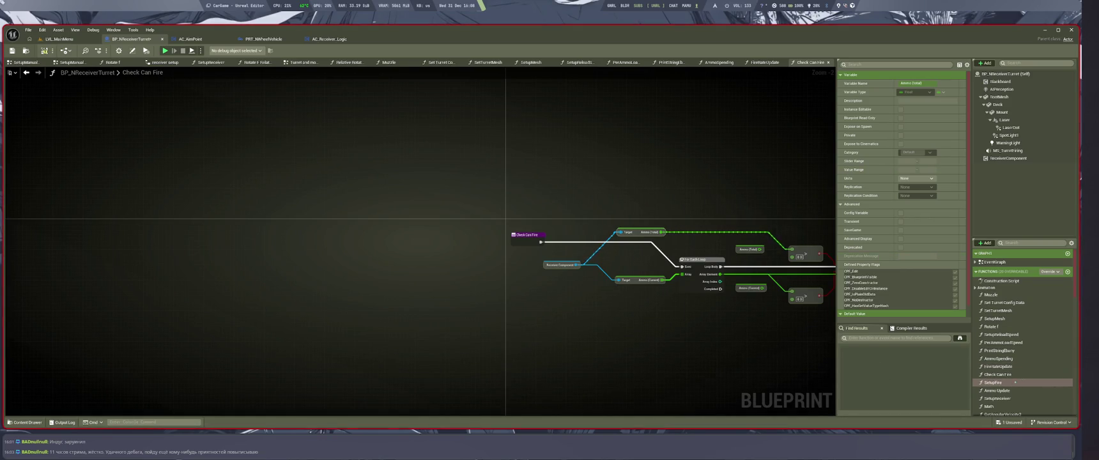
Step: Review SetupFire against Check Can Fire, then open the Ammo Update function
double_click(994, 382)
key("ctrl+shift+space")
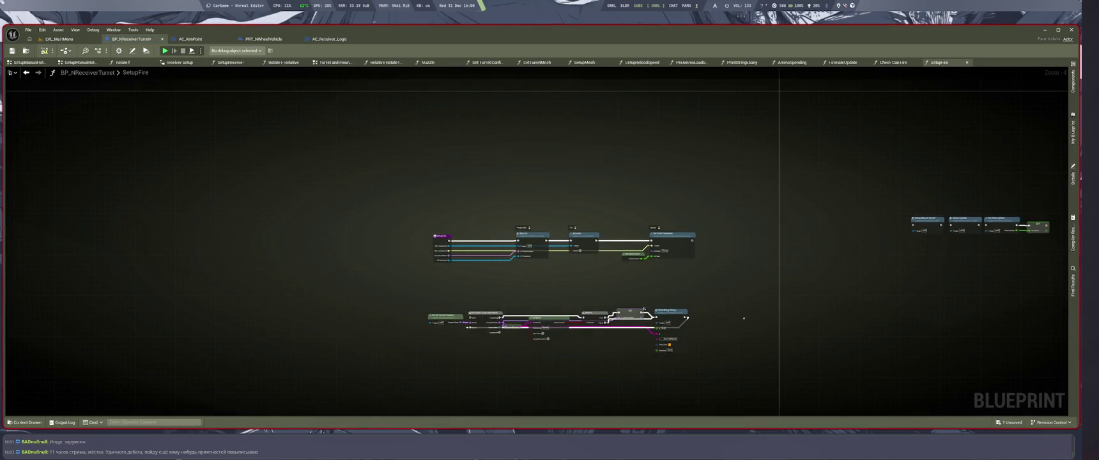
scroll(564, 248, "up", 2)
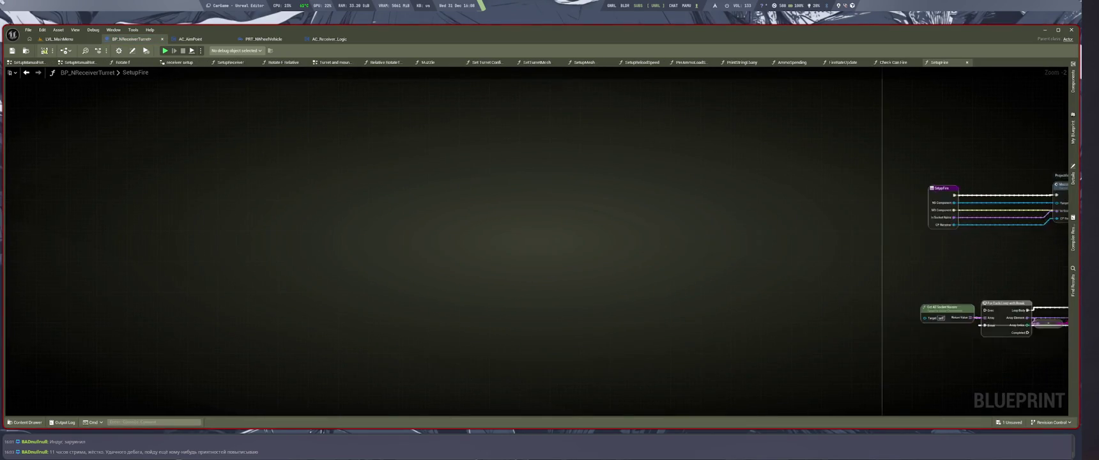
key("alt+Left")
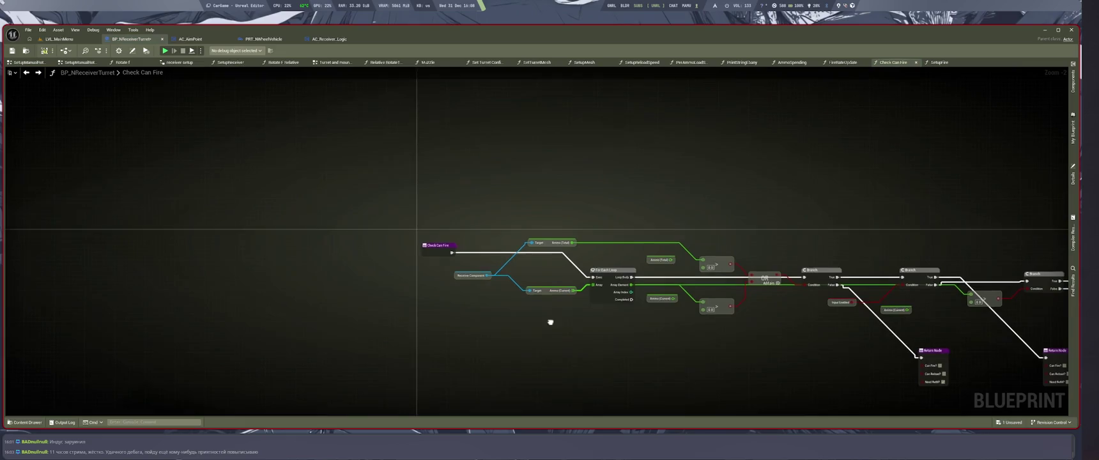
key("alt+Right")
key("ctrl+f")
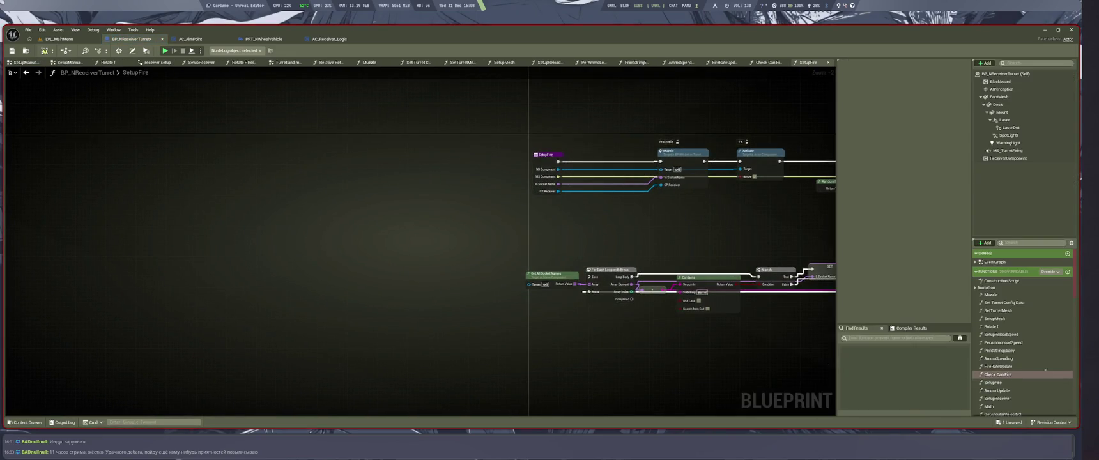
double_click(1008, 390)
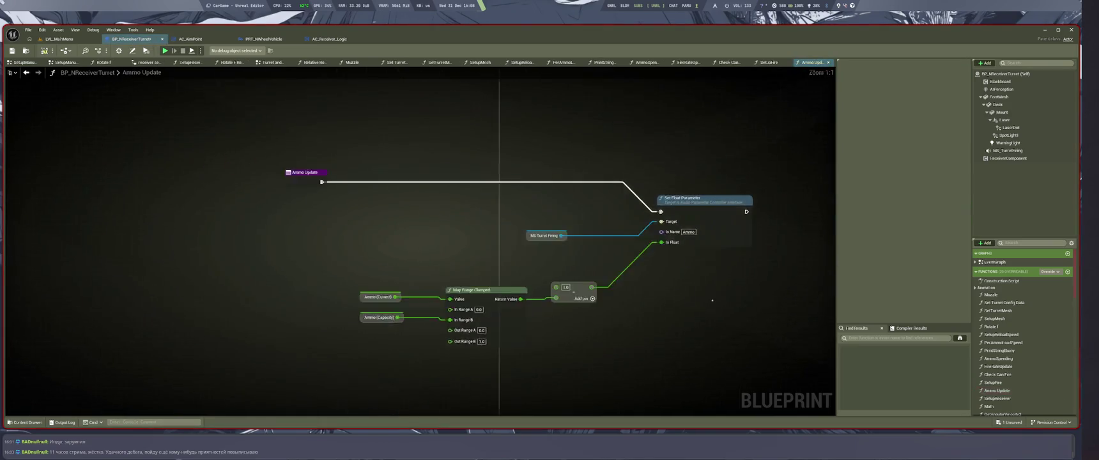
Step: Close every graph tab except Ammo Update
key("ctrl+f")
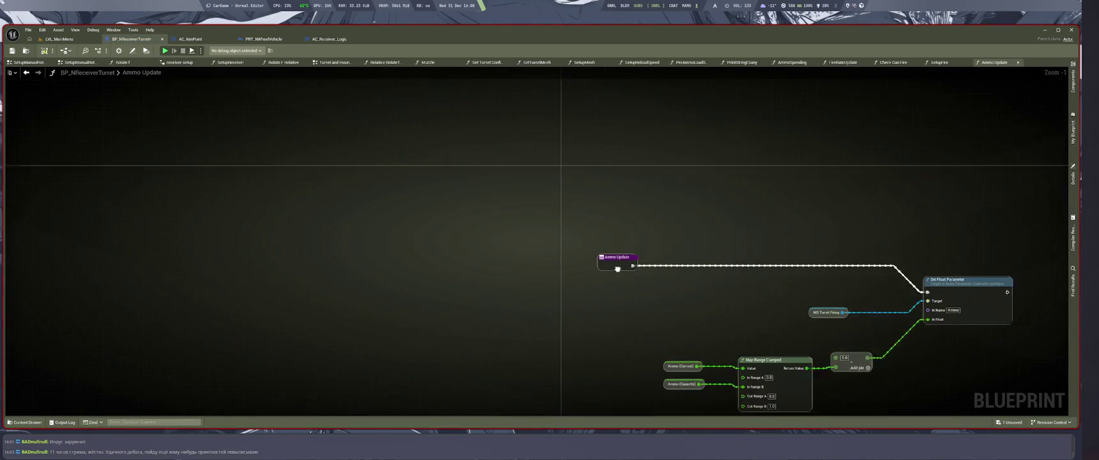
key("ctrl+f")
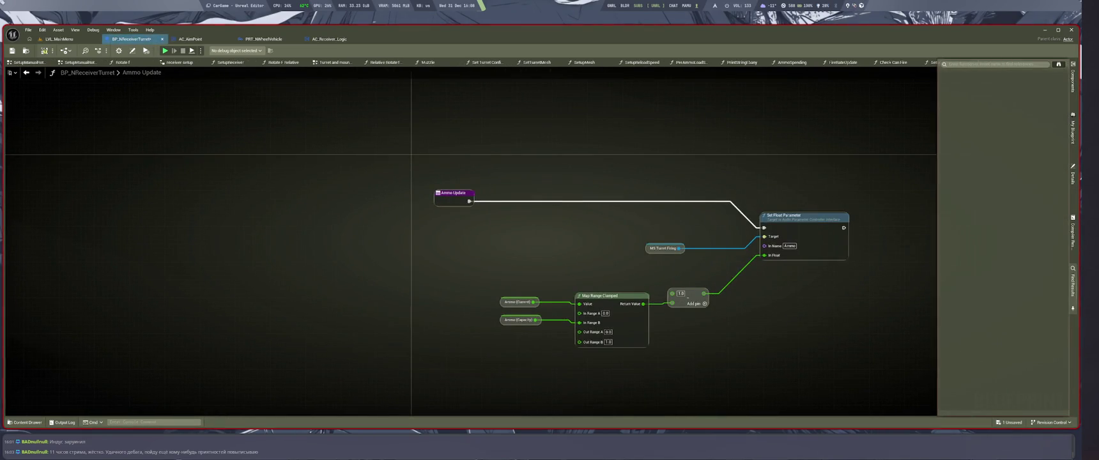
key("ctrl+f")
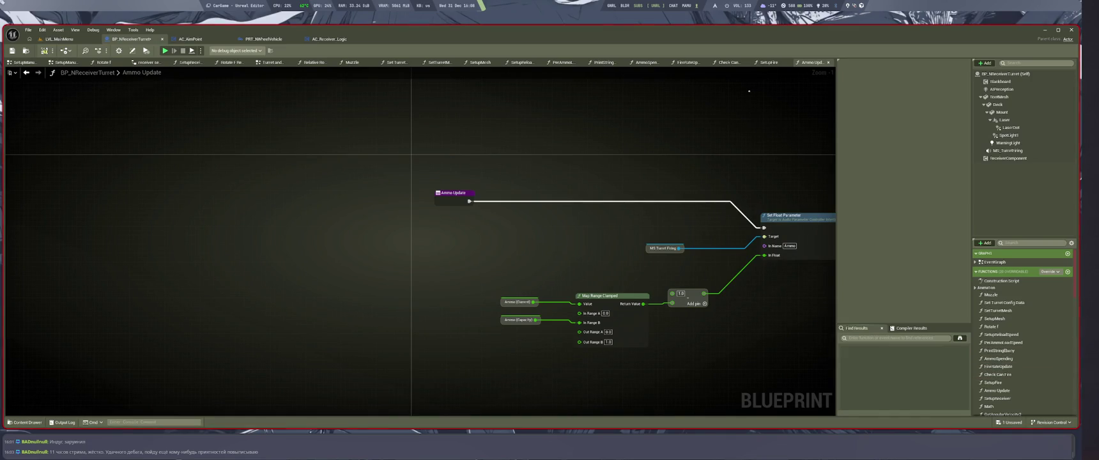
right_click(809, 62)
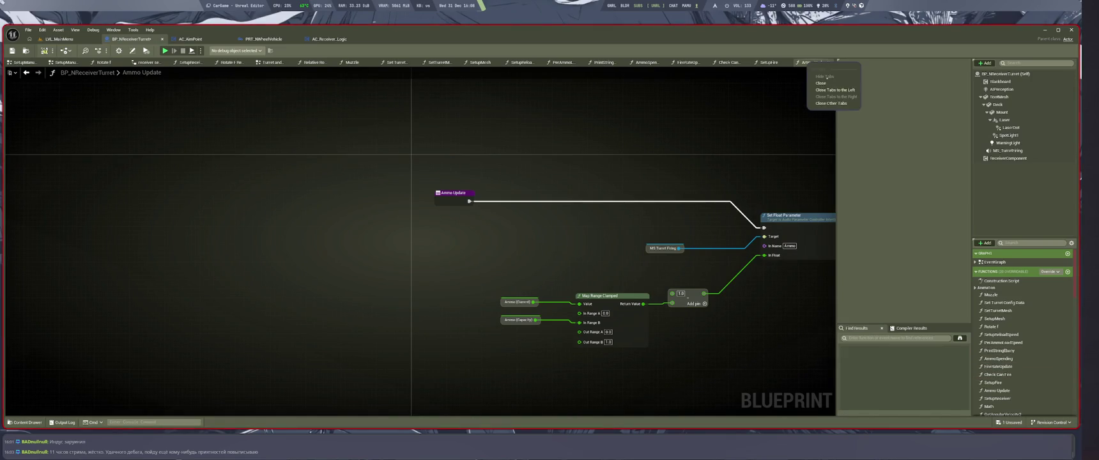
key("Escape")
scroll(1024, 388, "down", 3)
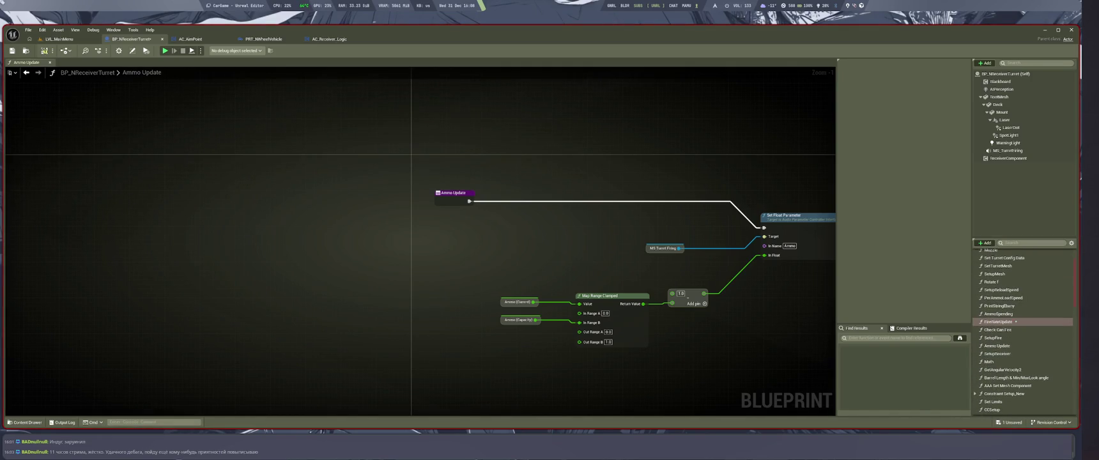
Step: Inspect the SetupReceiver function graph
double_click(1016, 353)
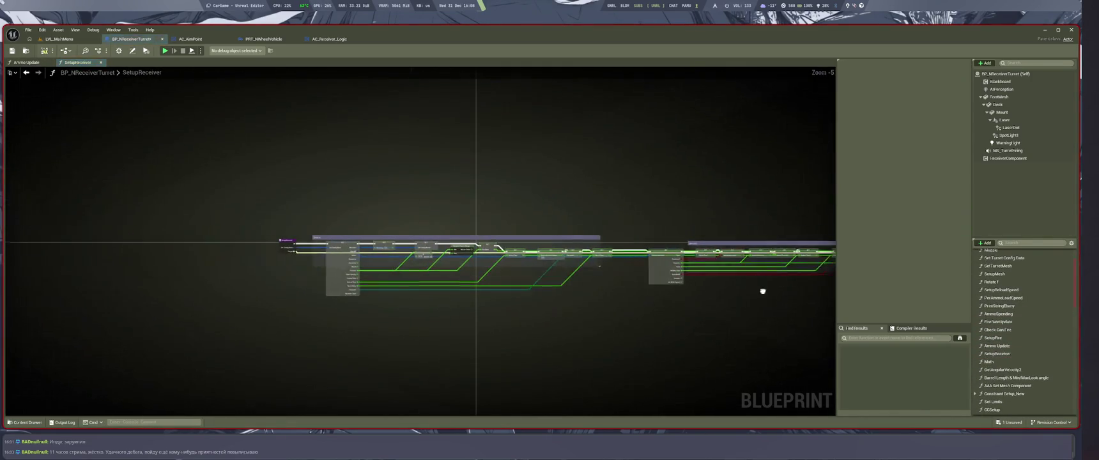
key("shift+F11")
scroll(537, 284, "up", 4)
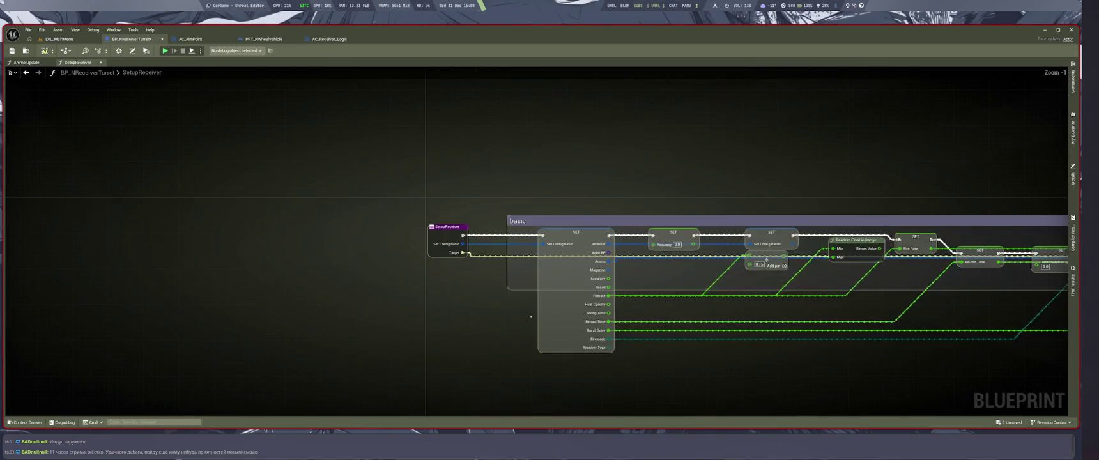
key("shift+F11")
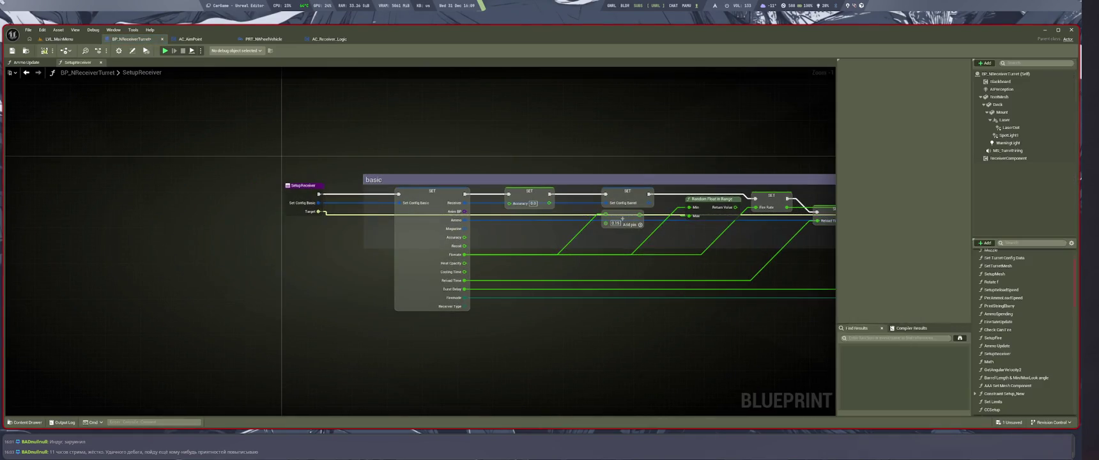
Step: In the Math function, drag the Math node closer to the Return node
double_click(988, 362)
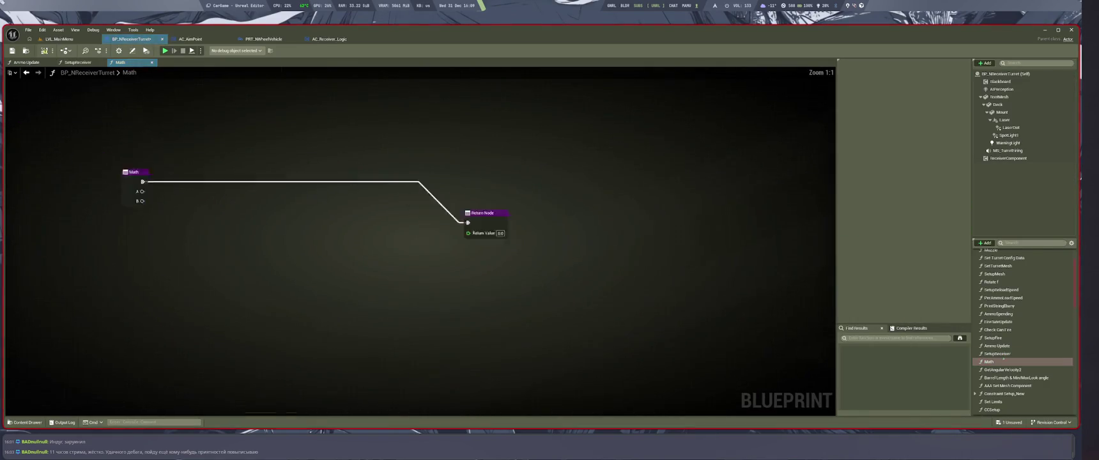
key("shift+F11")
scroll(671, 292, "down", 8)
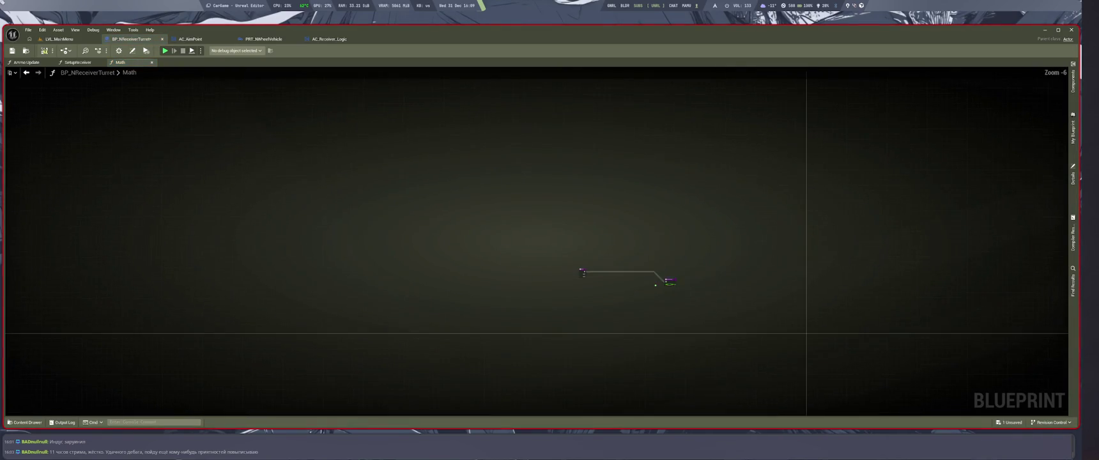
scroll(460, 195, "up", 4)
left_click_drag(706, 305, 809, 306)
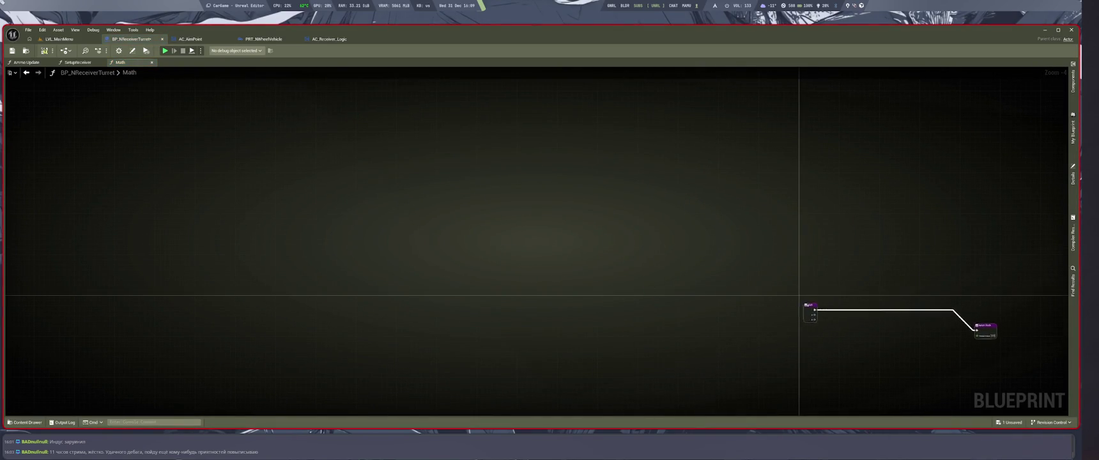
scroll(735, 294, "up", 3)
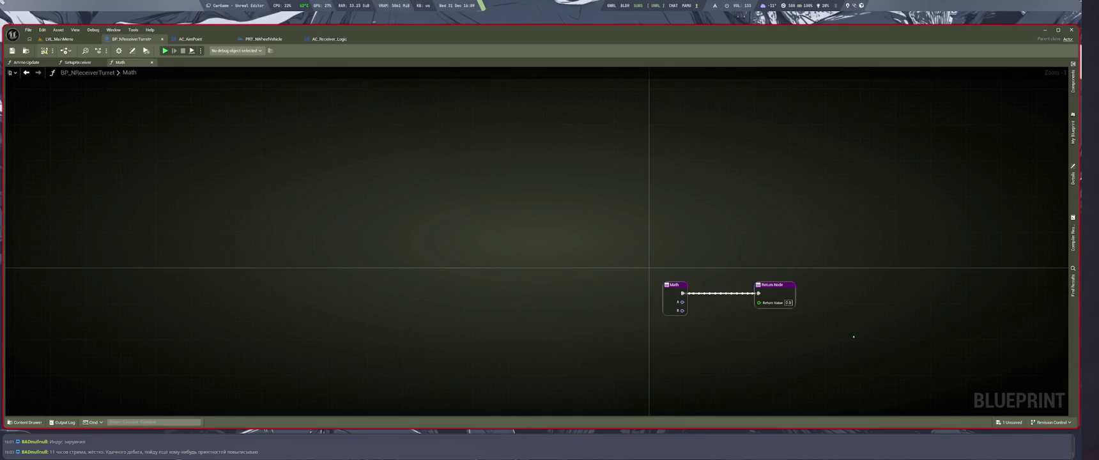
Step: Browse GetAngularVelocity2 and Barrel Length & Min/MaxLook angle, ending on Set Limits
double_click(1003, 369)
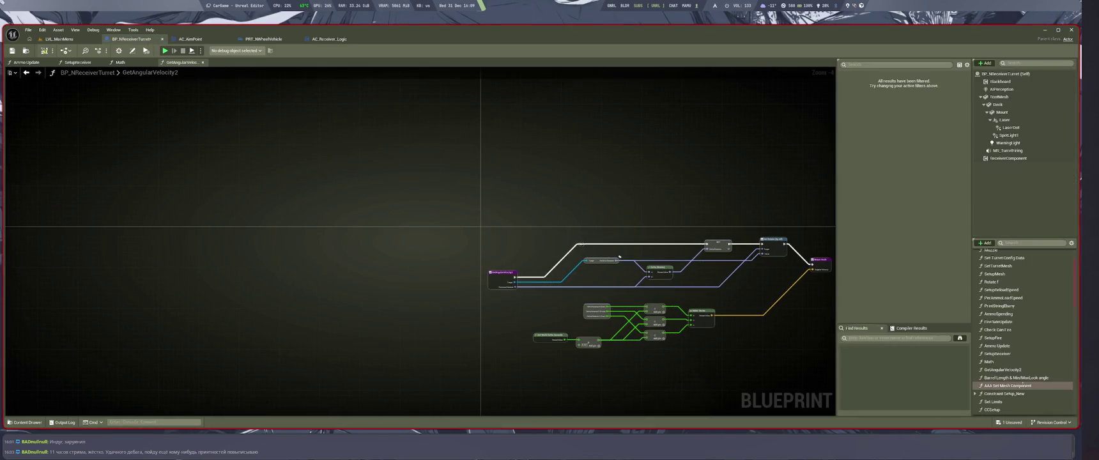
left_click_drag(558, 165, 499, 174)
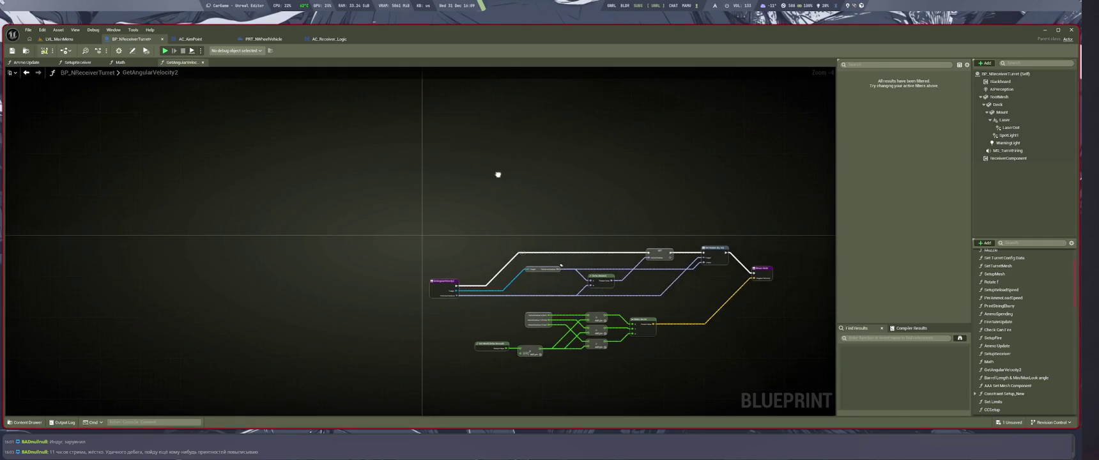
left_click(1016, 378)
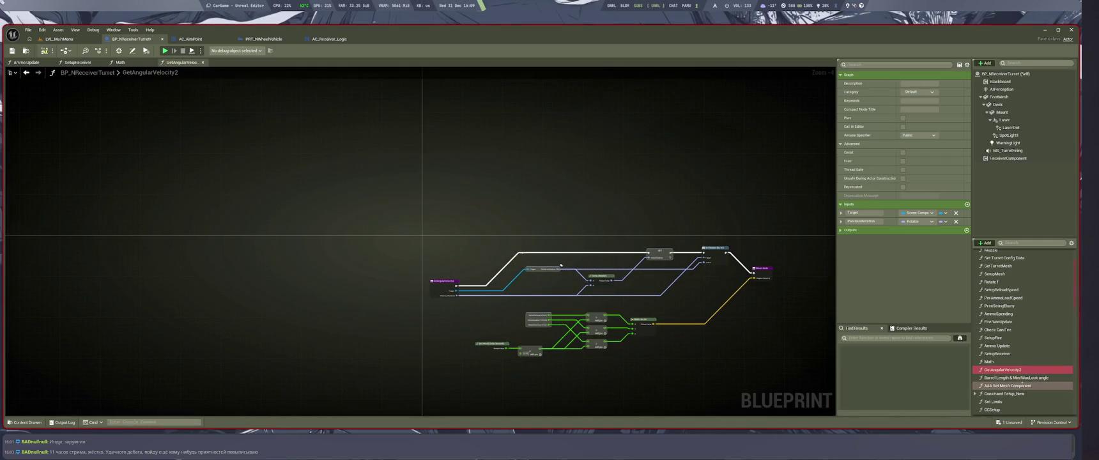
double_click(1016, 378)
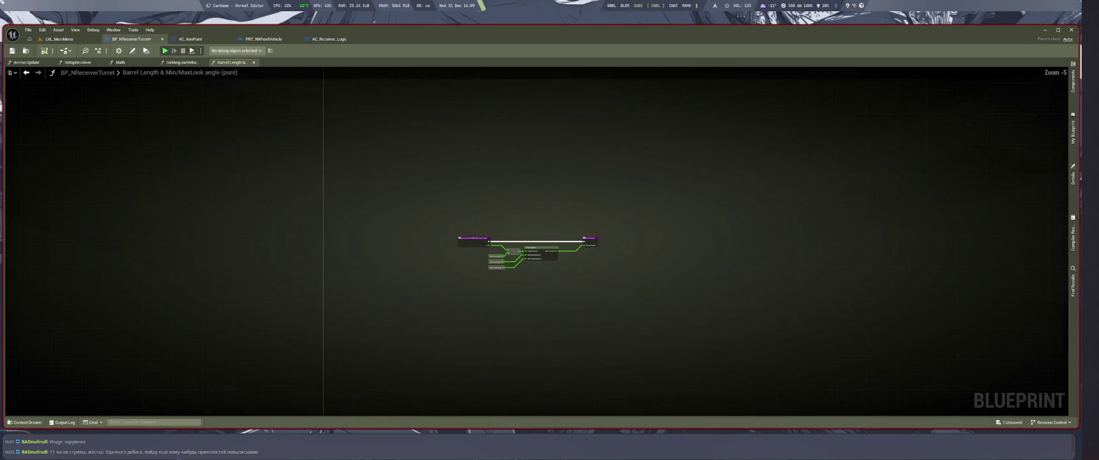
mouse_move(479, 254)
left_mouse_down()
mouse_move(530, 304)
mouse_move(554, 300)
mouse_move(509, 212)
mouse_move(458, 364)
left_mouse_up()
scroll(436, 394, "up", 7)
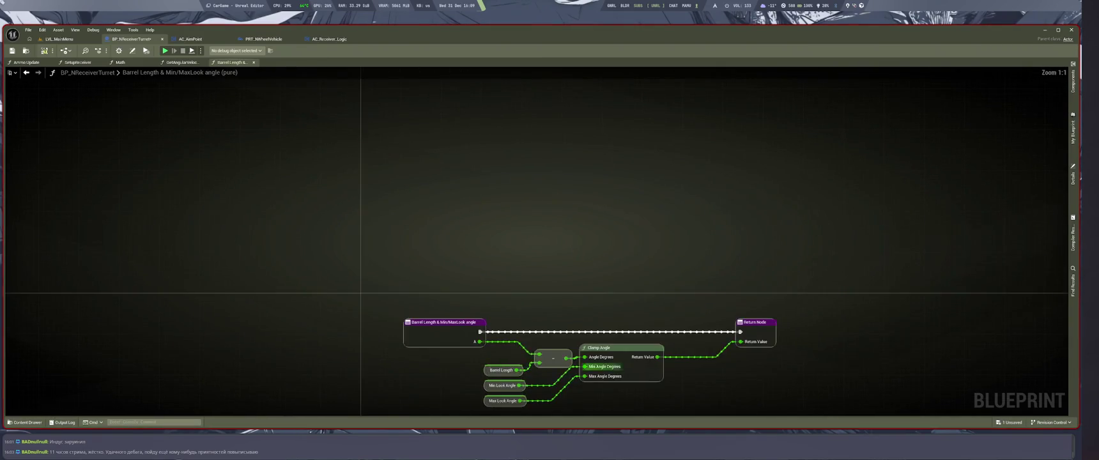
double_click(994, 402)
scroll(486, 258, "down", 1)
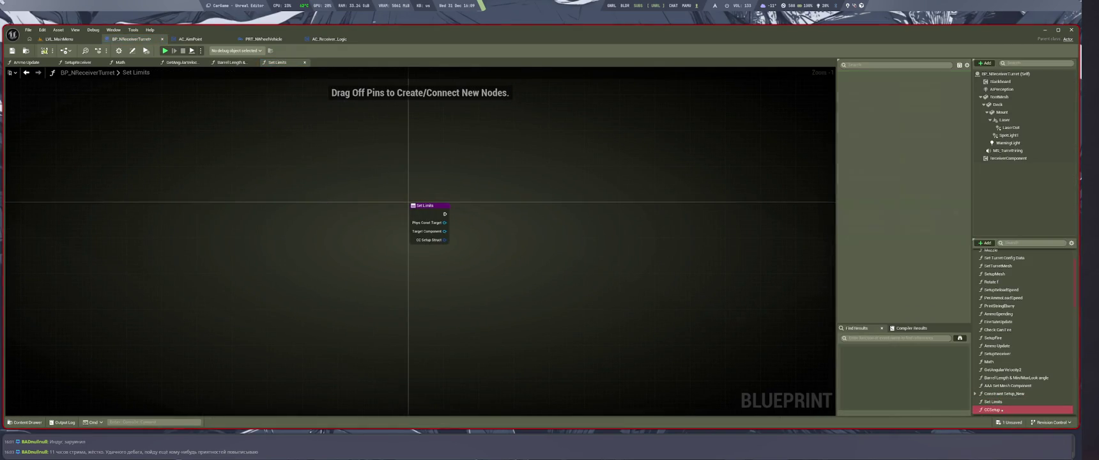
Step: View CCSetup and save the blueprint, leaving the CCSetup name unchanged
double_click(992, 409)
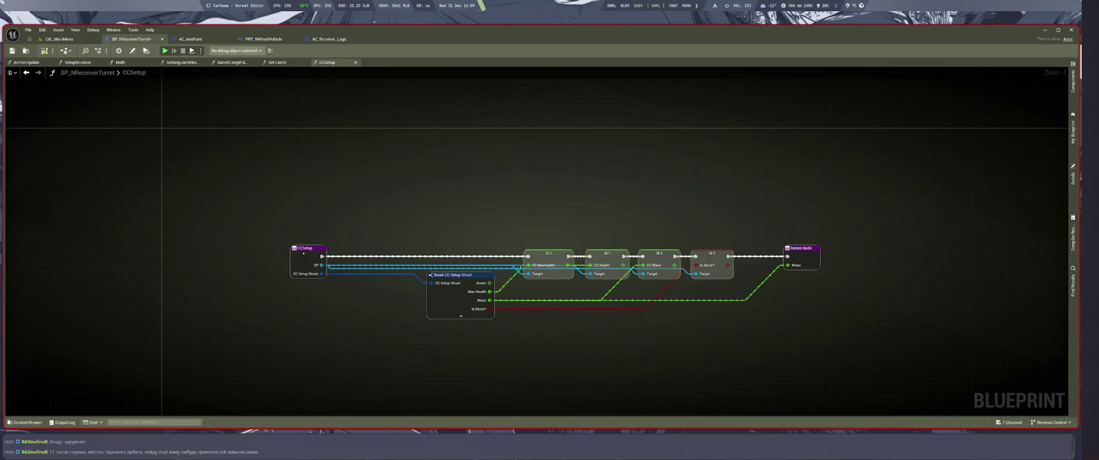
left_click_drag(465, 330, 366, 244)
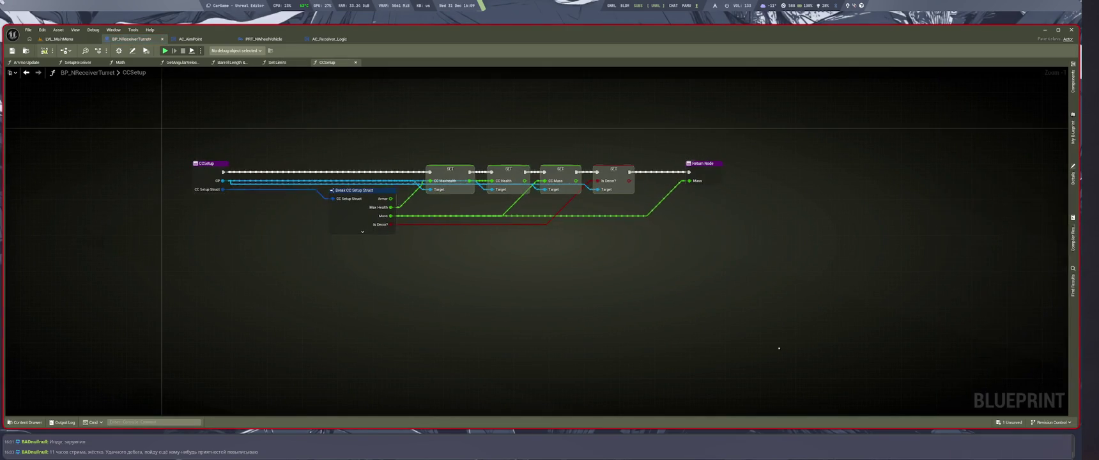
key("ctrl+s")
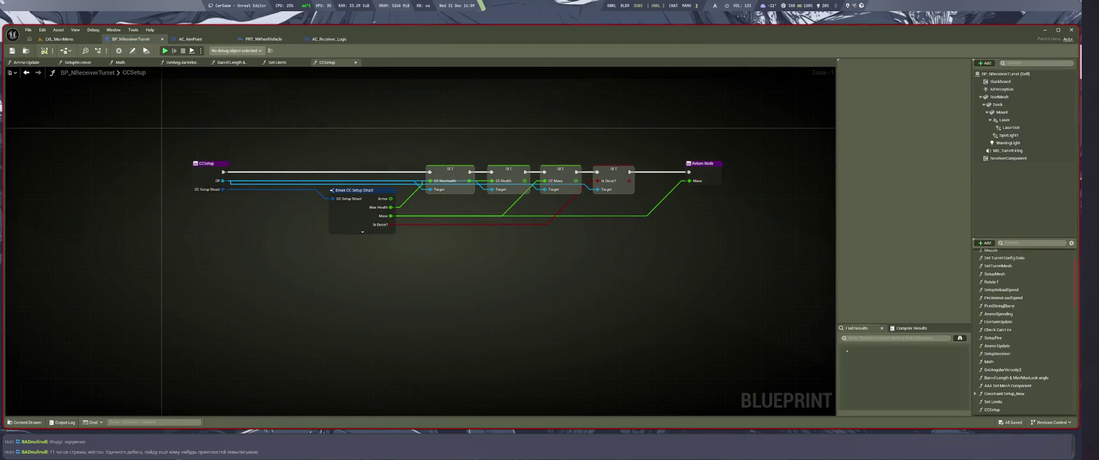
scroll(1035, 383, "down", 2)
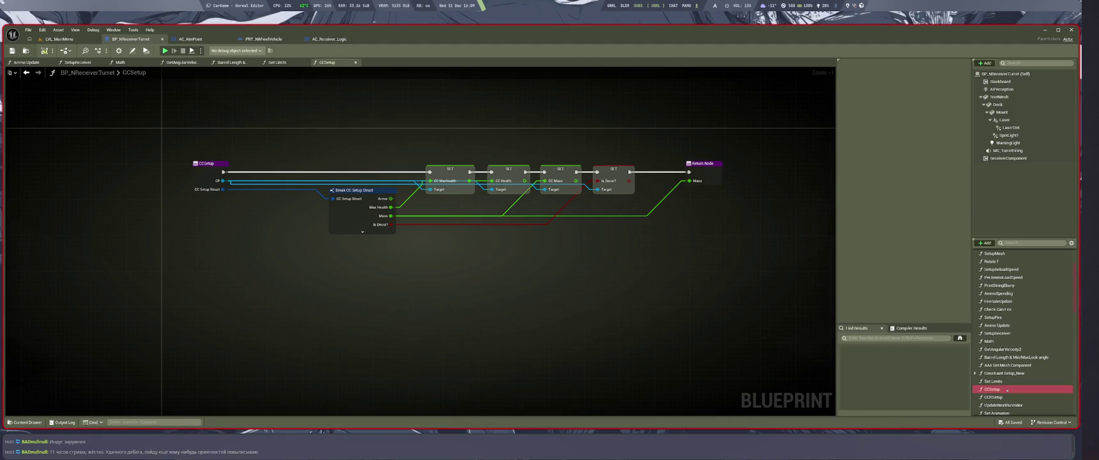
left_click(1006, 389)
key("F2")
key("Escape")
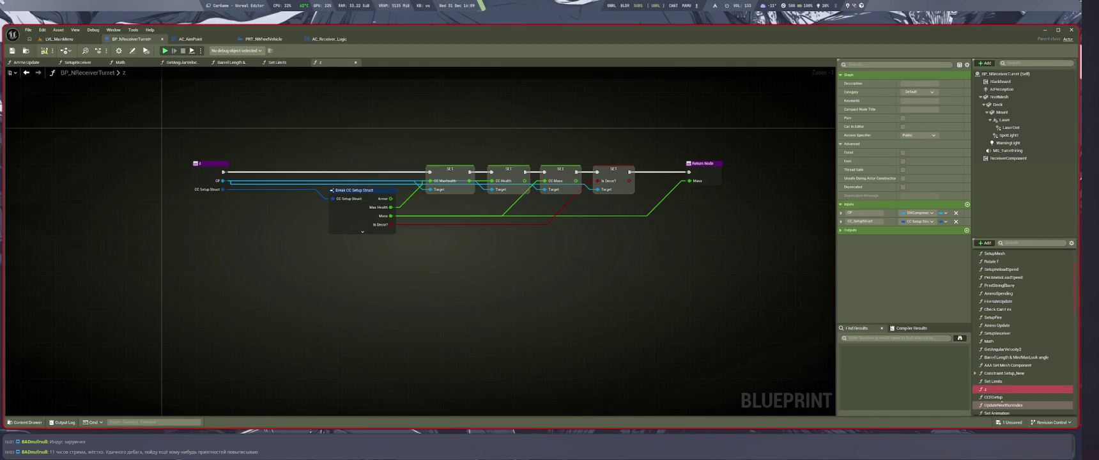
Step: Open and centre the CCRSetup function graph, restoring the function list panels
double_click(994, 397)
scroll(924, 272, "down", 4)
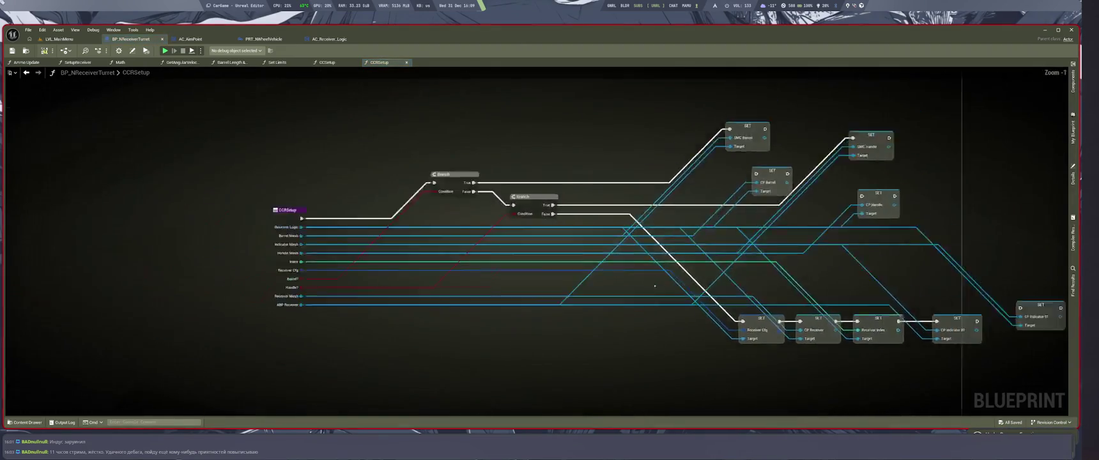
mouse_move(618, 310)
left_mouse_down()
mouse_move(1020, 284)
mouse_move(663, 284)
mouse_move(666, 301)
left_mouse_up()
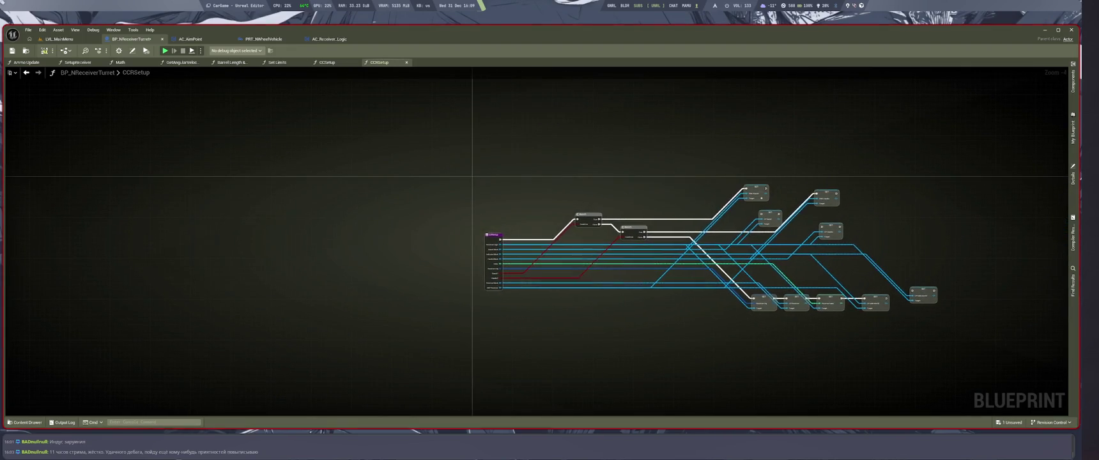
scroll(571, 312, "up", 2)
left_click(1073, 128)
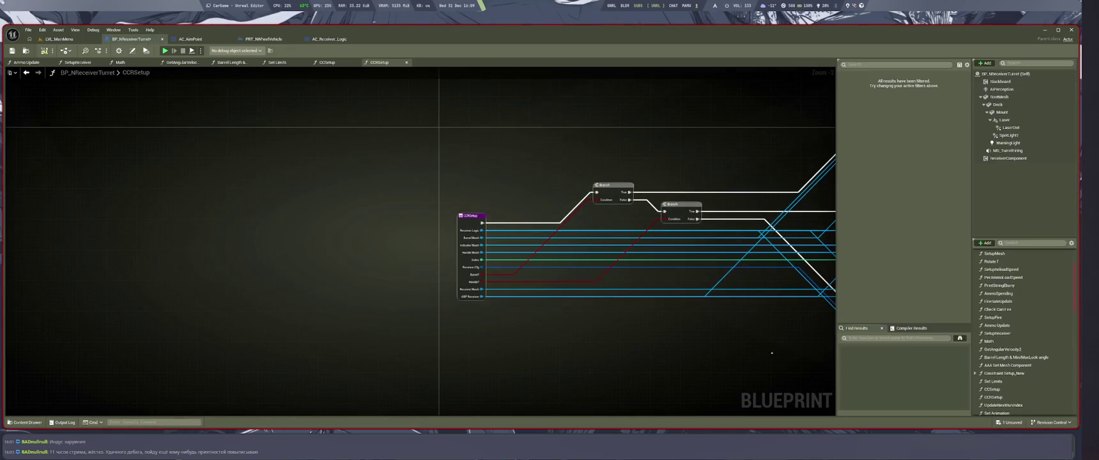
Step: Revisit Set Limits and CCRSetup's properties, then open UpdateNextRunIndex
double_click(1008, 381)
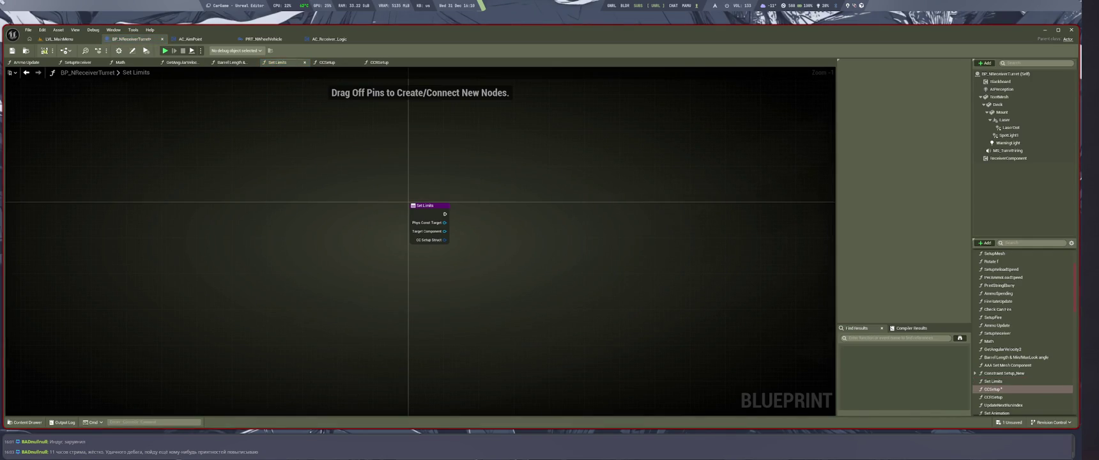
left_click(995, 382)
key("Down")
key("Down")
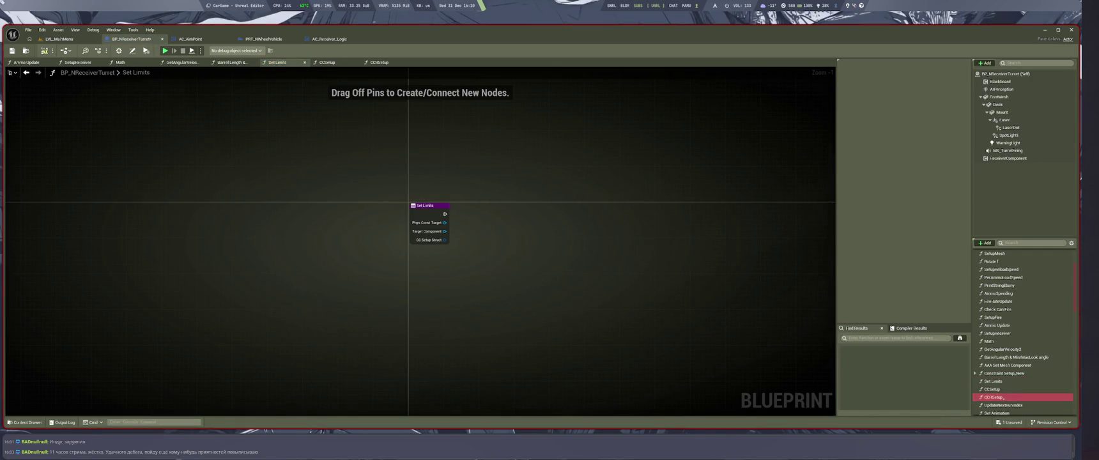
left_click(1004, 397)
double_click(1007, 405)
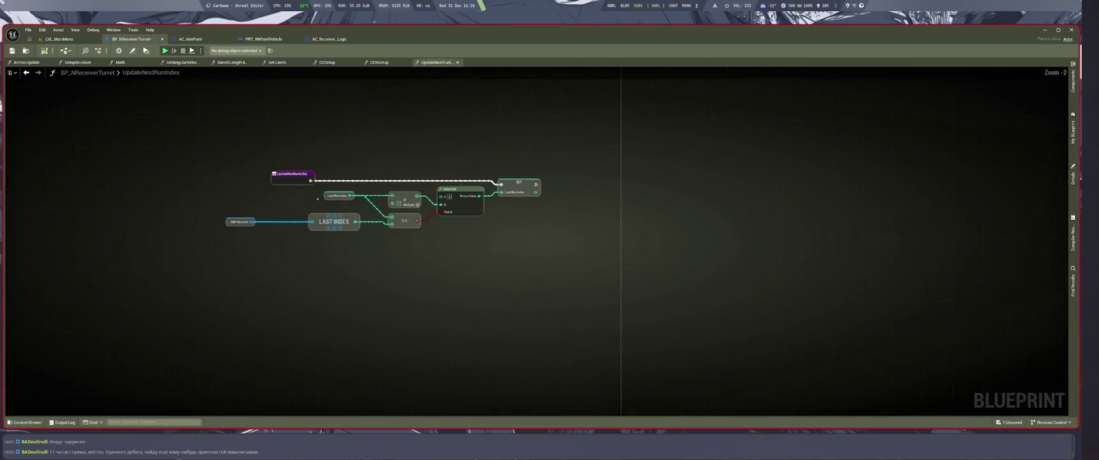
Step: Frame the UpdateNextRunIndex nodes, then return to Set Limits and select CCSetup
left_click_drag(384, 211, 857, 246)
scroll(652, 198, "down", 5)
scroll(710, 304, "up", 6)
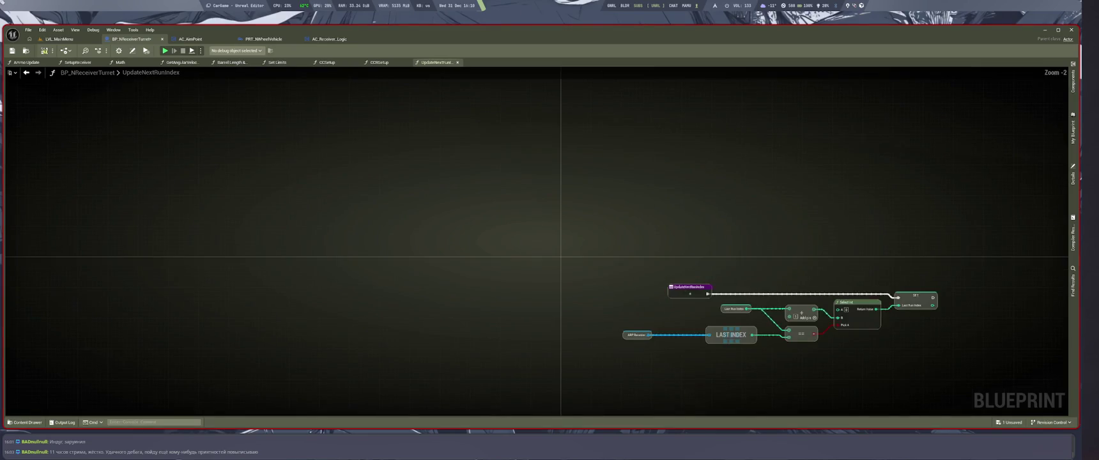
double_click(994, 381)
left_click(1007, 389)
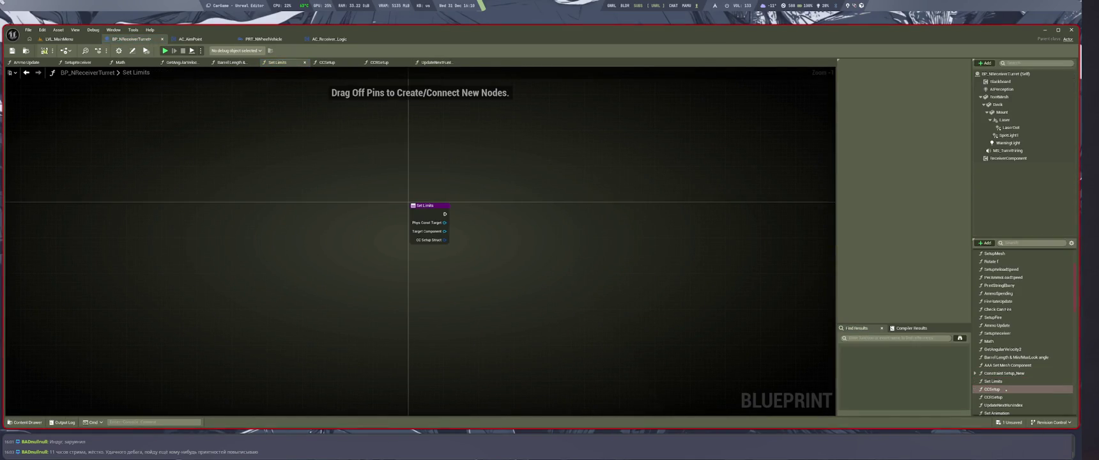
scroll(1005, 389, "down", 1)
Step: Open the Set Animation function and recentre its nodes
double_click(997, 392)
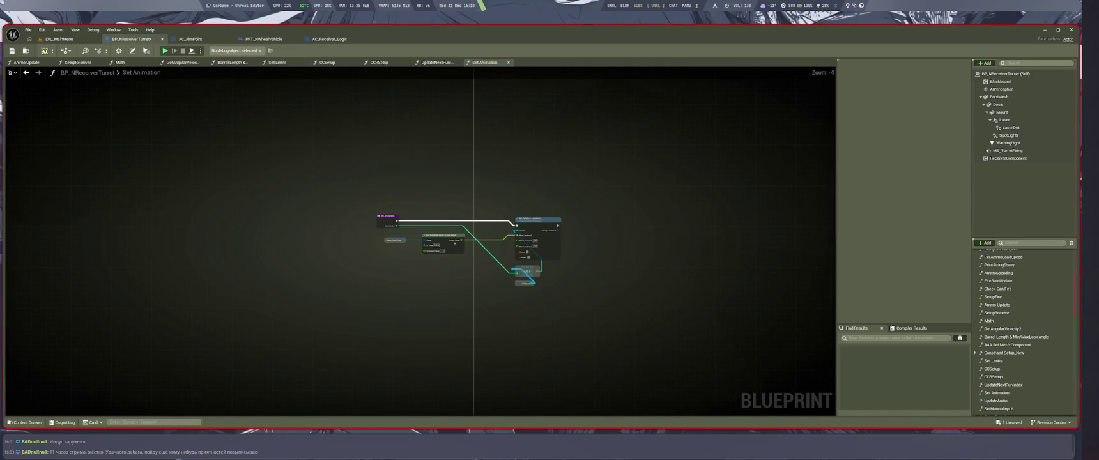
scroll(481, 245, "down", 3)
left_click_drag(466, 333, 530, 456)
scroll(517, 400, "up", 3)
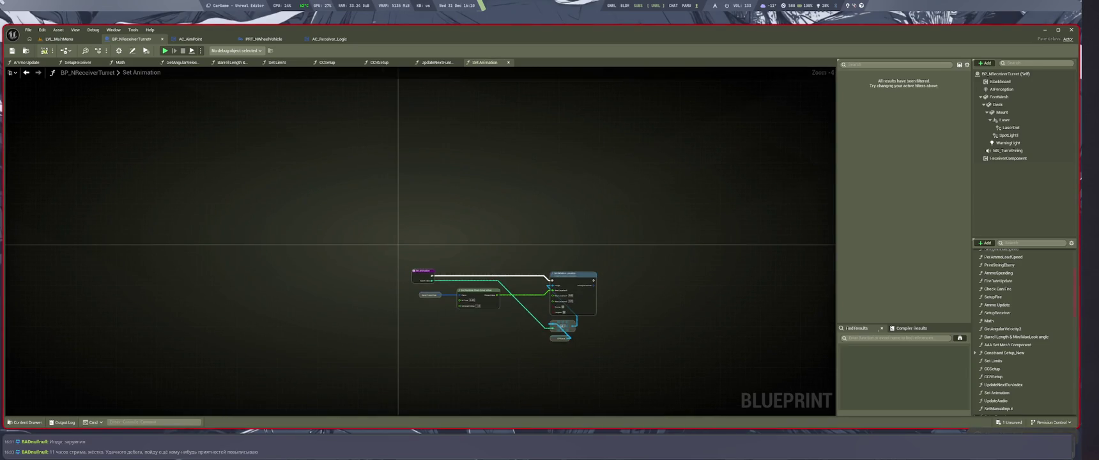
Step: Frame the UpdateAudio audio parameter nodes and close the other function tabs
double_click(1007, 398)
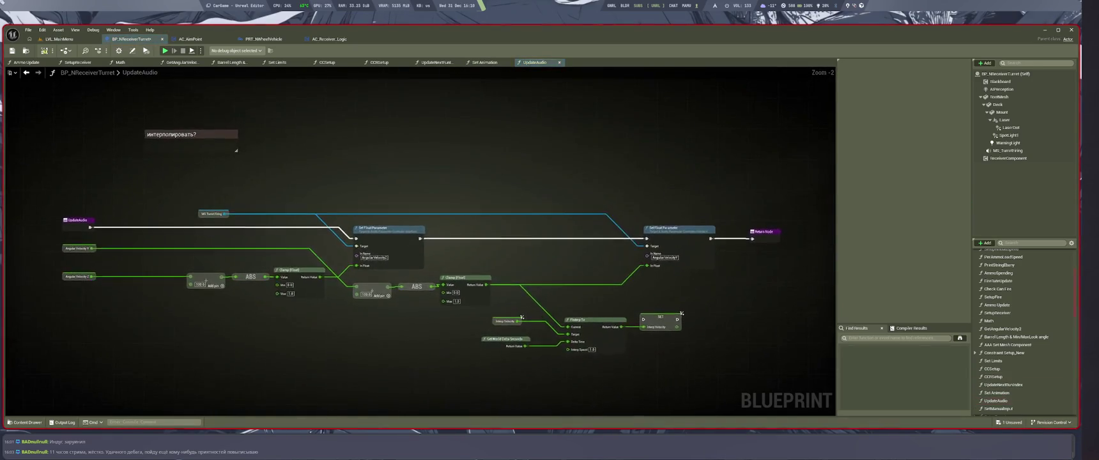
scroll(508, 148, "up", 5)
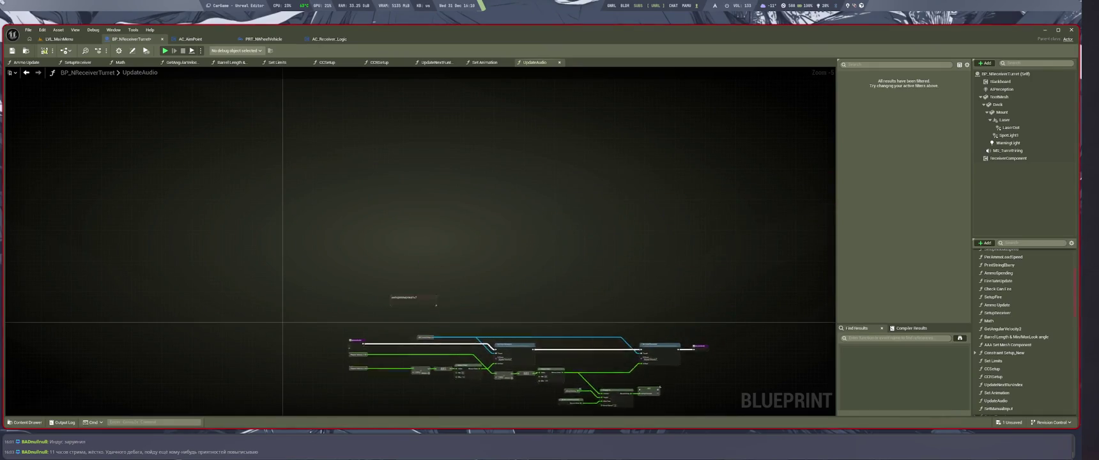
left_click_drag(626, 253, 681, 209)
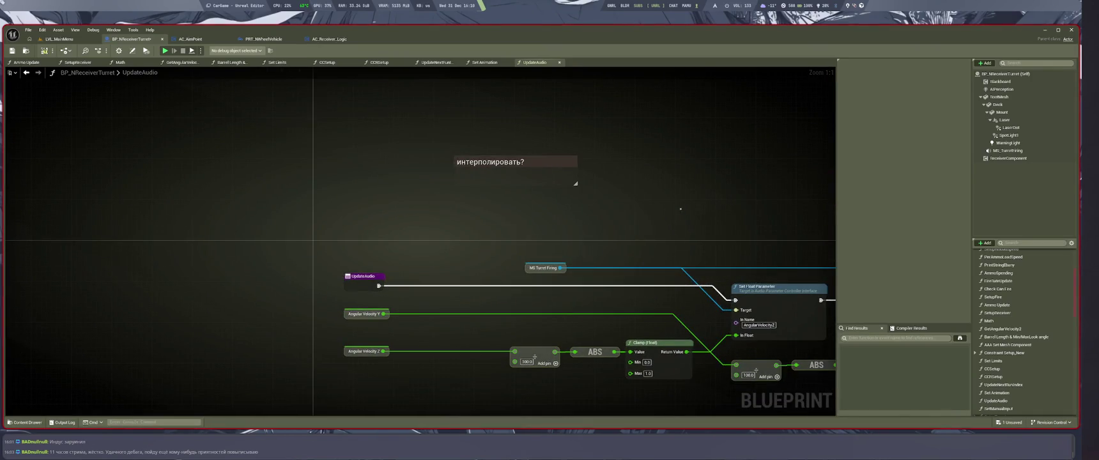
scroll(1023, 385, "down", 2)
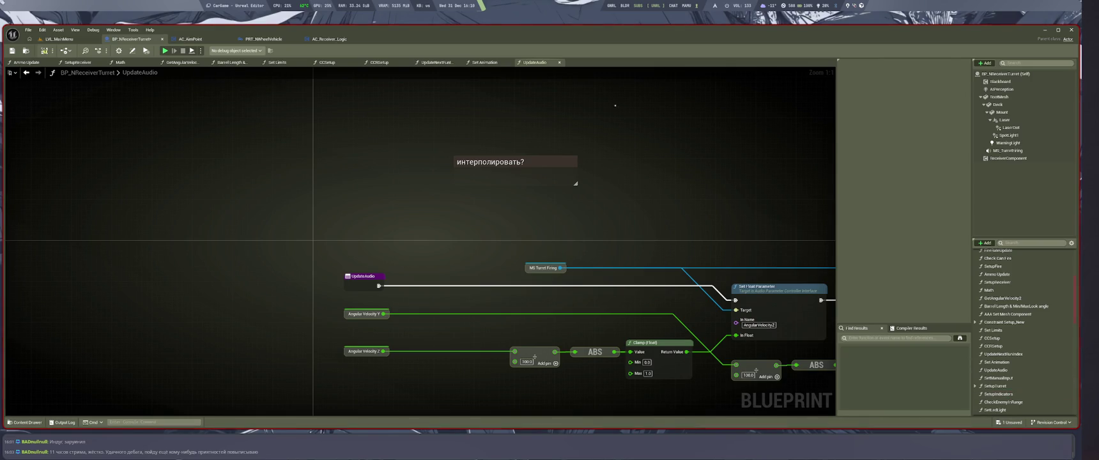
left_click(575, 100)
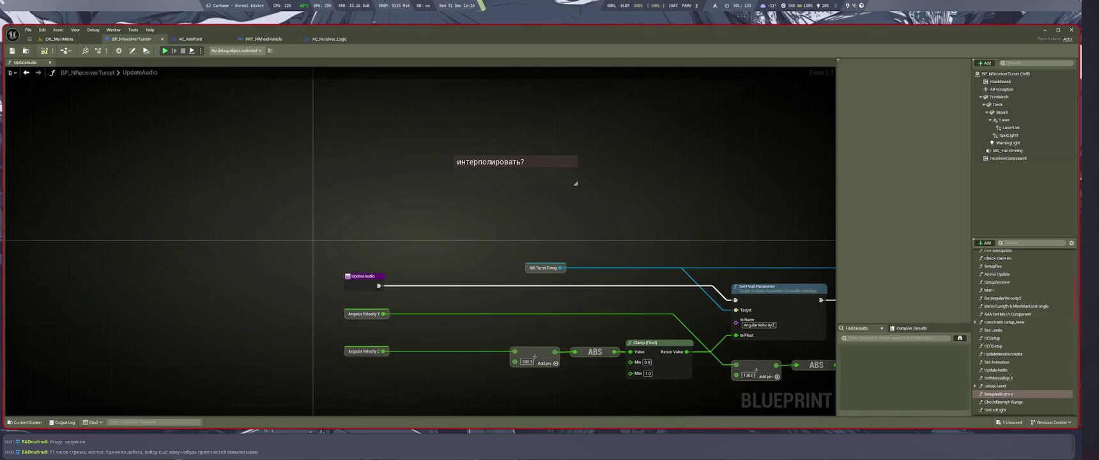
Step: Open the SetupIndicators function and centre its nodes
scroll(1023, 333, "down", 2)
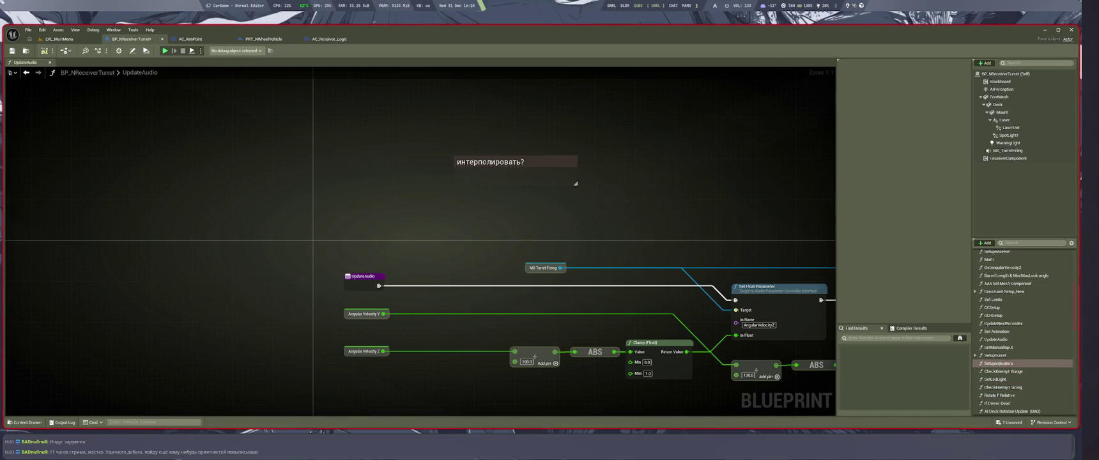
double_click(998, 363)
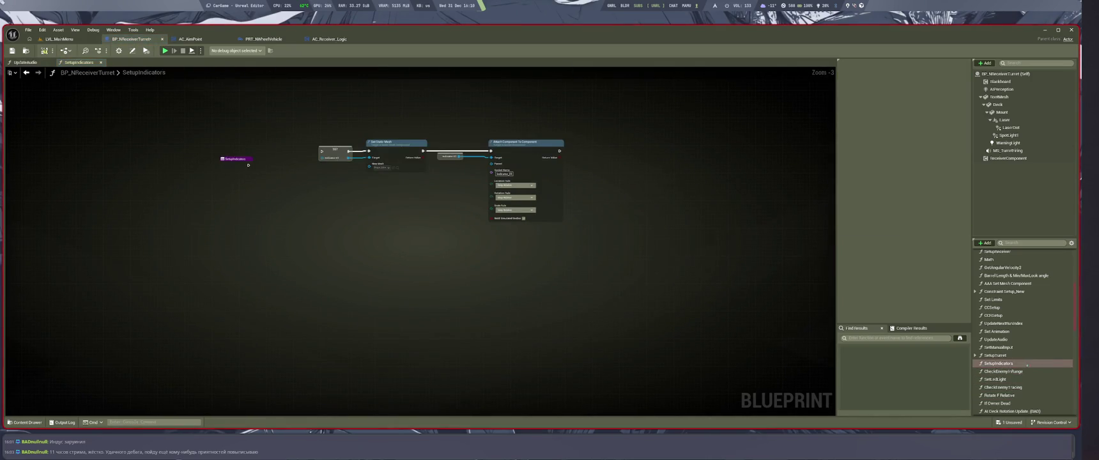
scroll(495, 298, "down", 3)
mouse_move(495, 298)
left_mouse_down()
mouse_move(668, 234)
mouse_move(387, 246)
mouse_move(656, 314)
left_mouse_up()
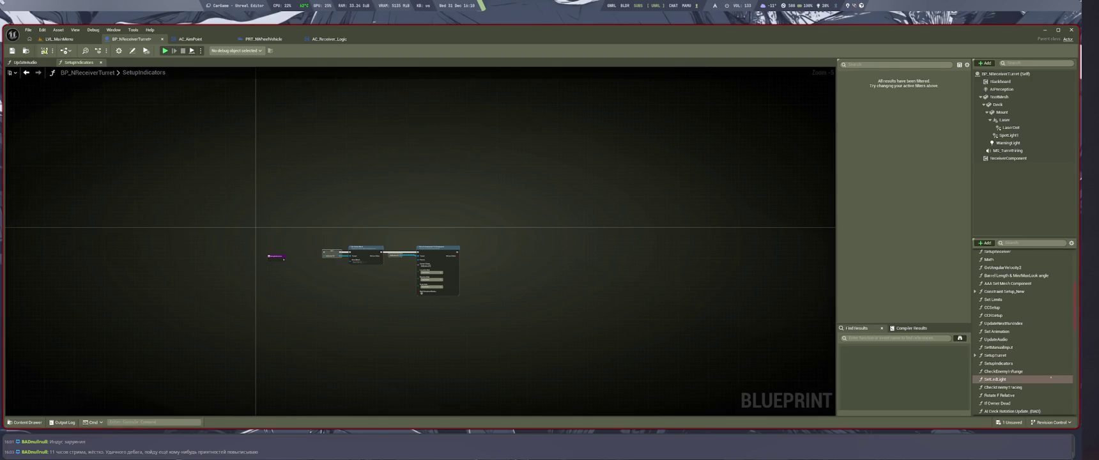
Step: Look across CheckEnemyInRange, then open SetLedLight
key("Up")
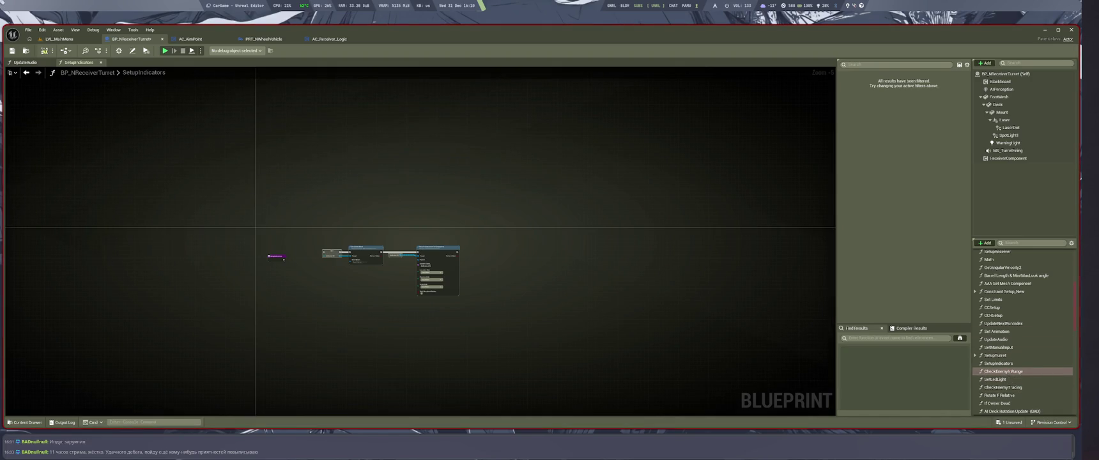
double_click(1004, 371)
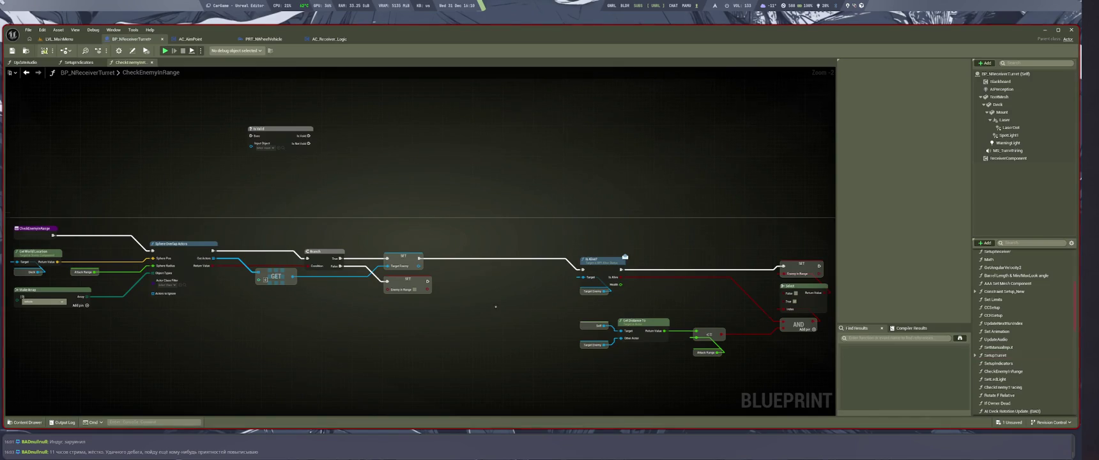
left_click_drag(496, 307, 617, 299)
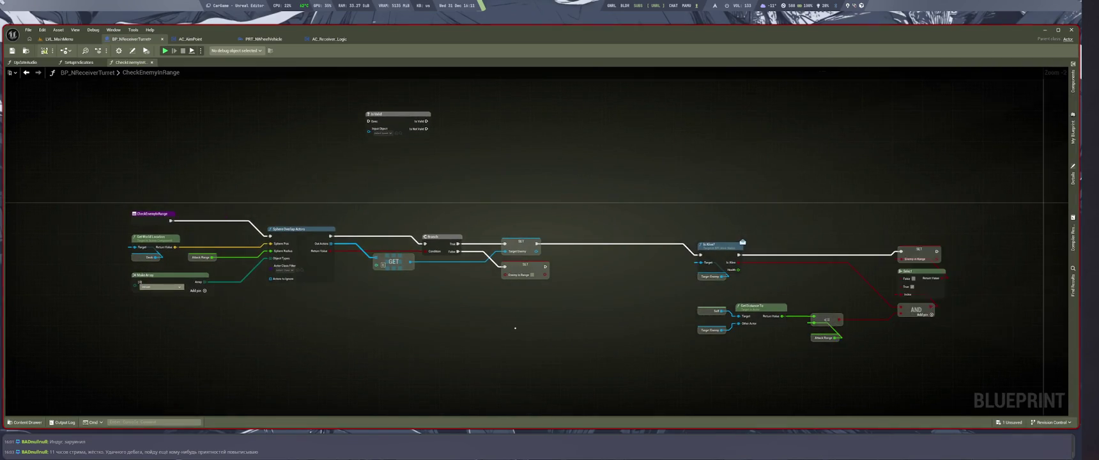
scroll(754, 219, "down", 3)
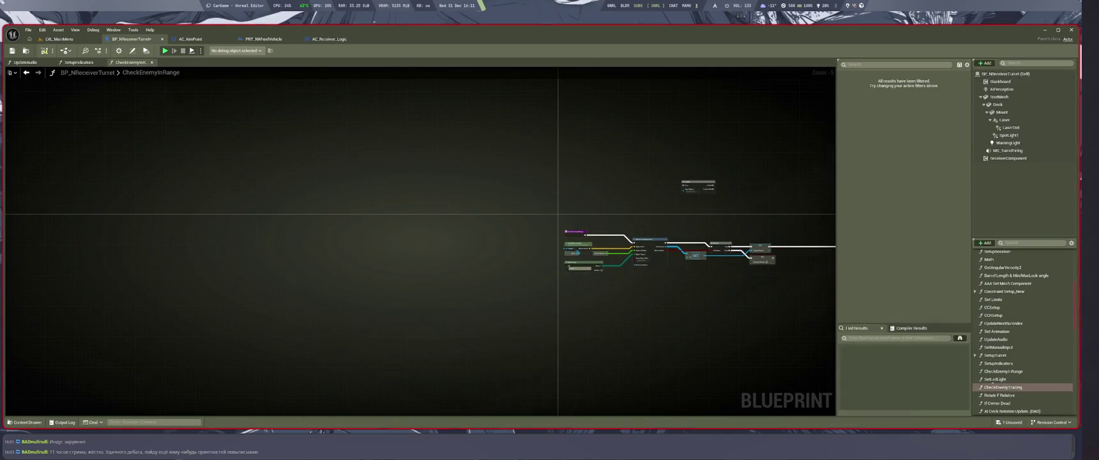
double_click(996, 379)
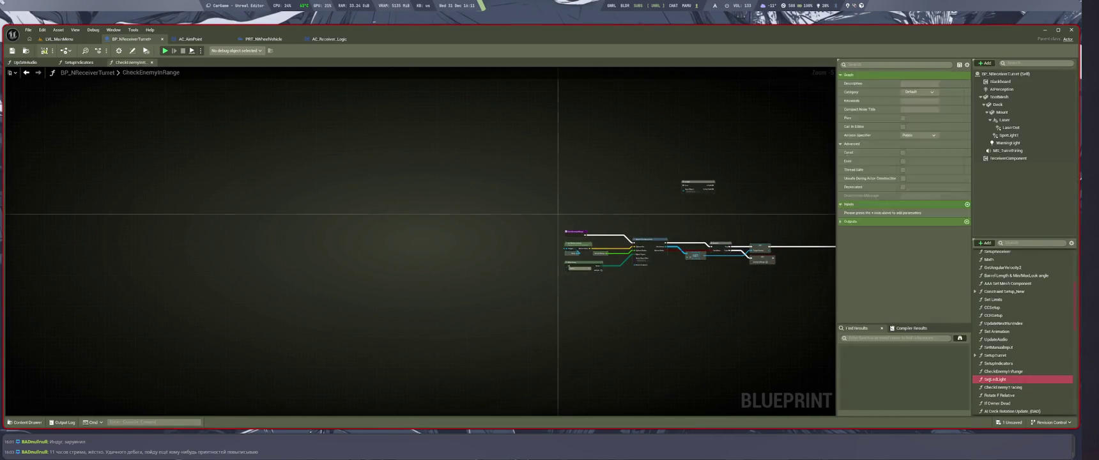
scroll(460, 266, "down", 6)
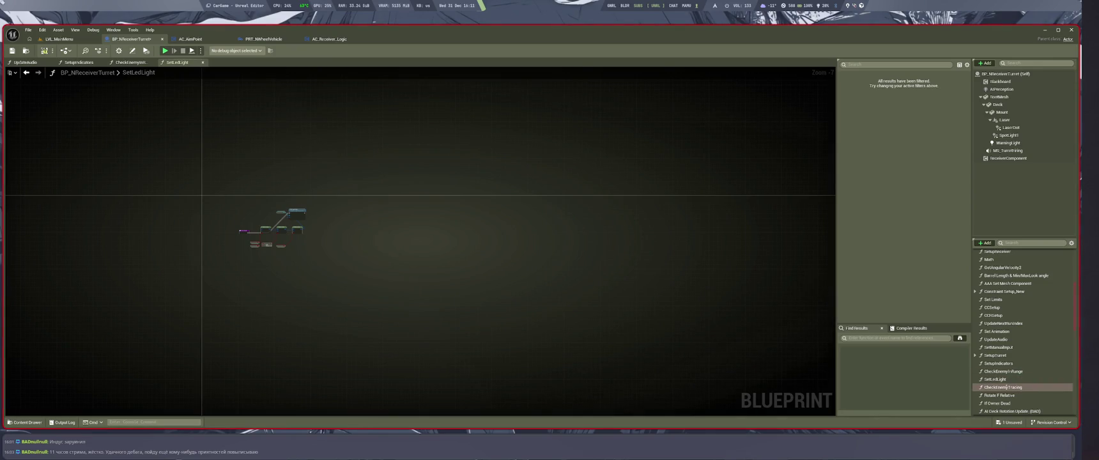
Step: Reopen the CheckEnemyTracing and SetLedLight function graphs
double_click(1003, 388)
scroll(584, 231, "down", 2)
scroll(570, 192, "up", 3)
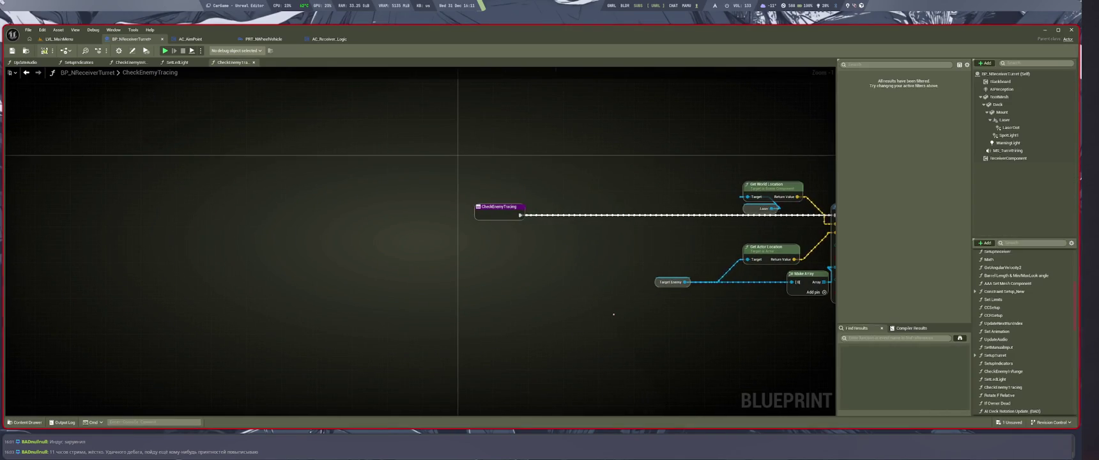
scroll(997, 371, "down", 2)
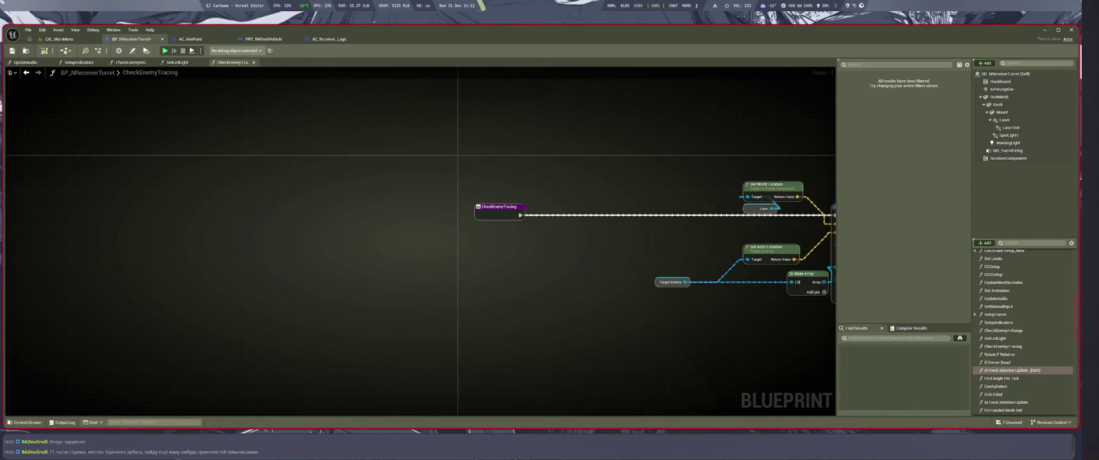
double_click(995, 338)
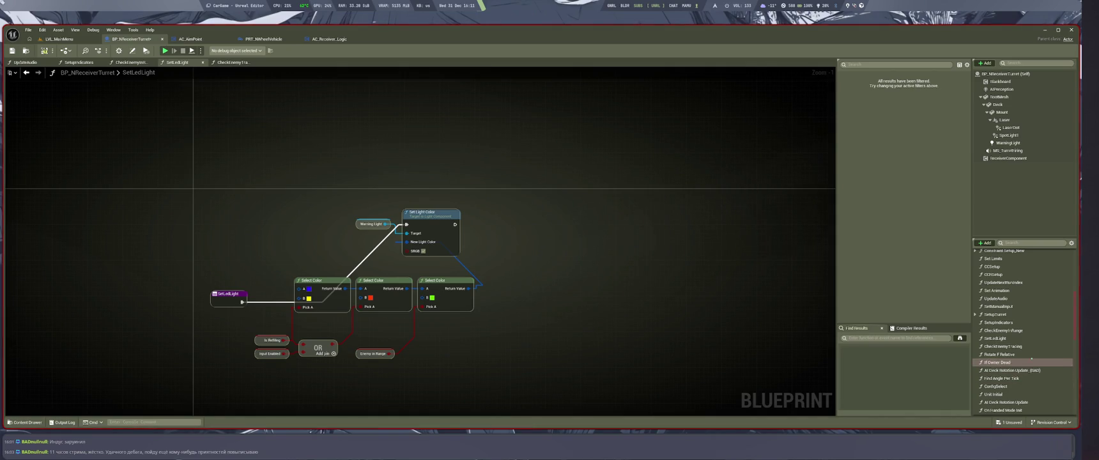
double_click(1003, 346)
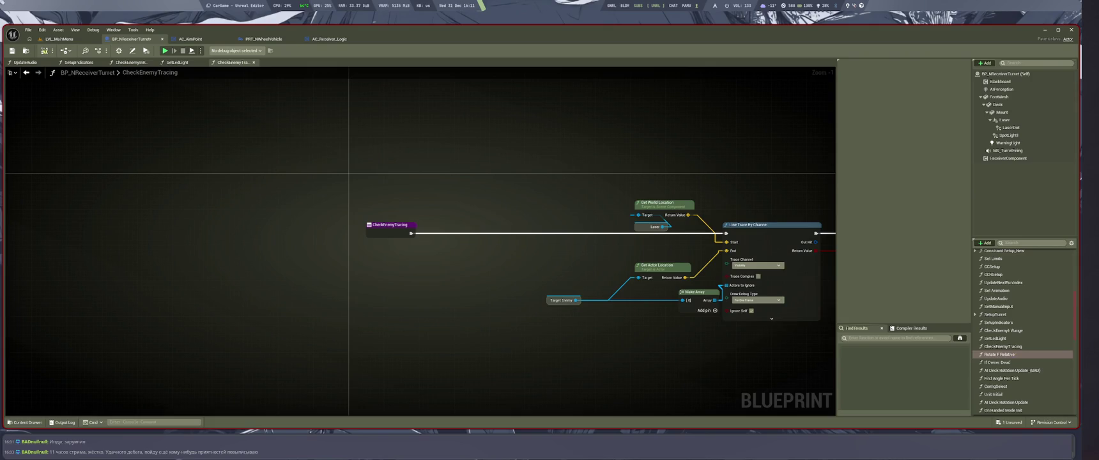
Step: Open the Rotate F Relative graph and view it full-width with side panels hidden
left_click(1000, 354)
double_click(1000, 354)
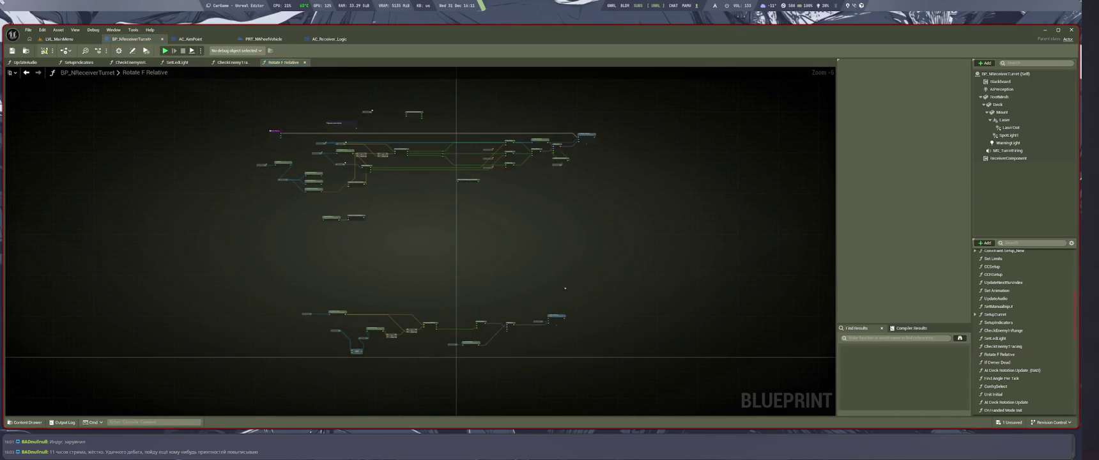
scroll(396, 163, "up", 4)
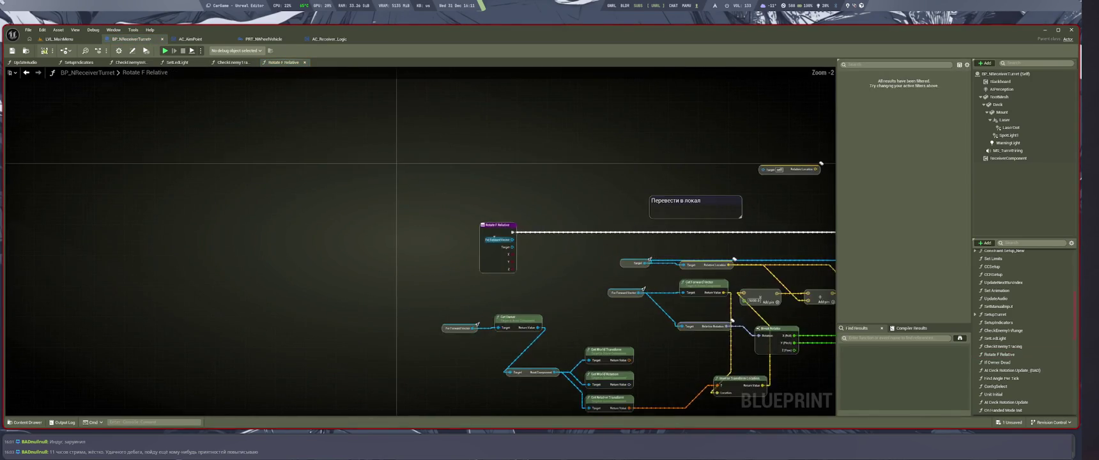
key("shift+F11")
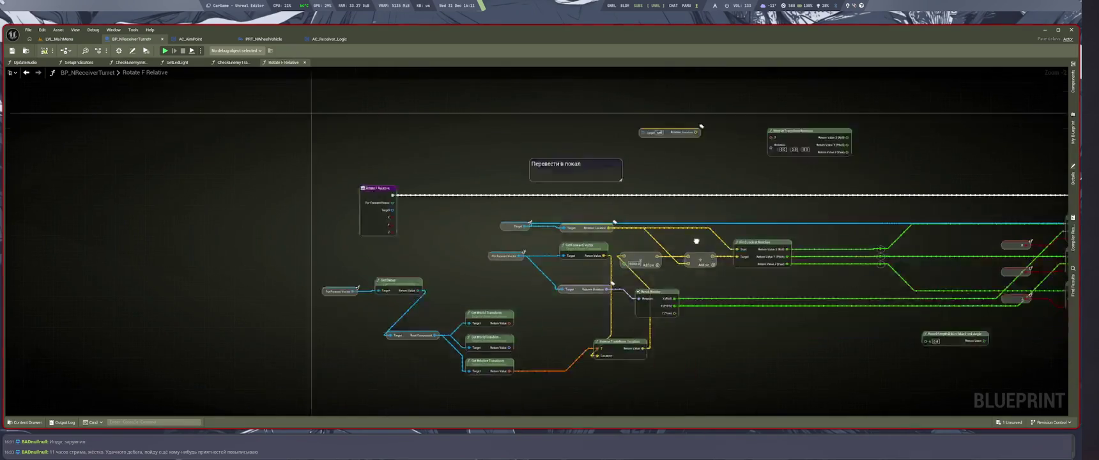
scroll(423, 244, "up", 2)
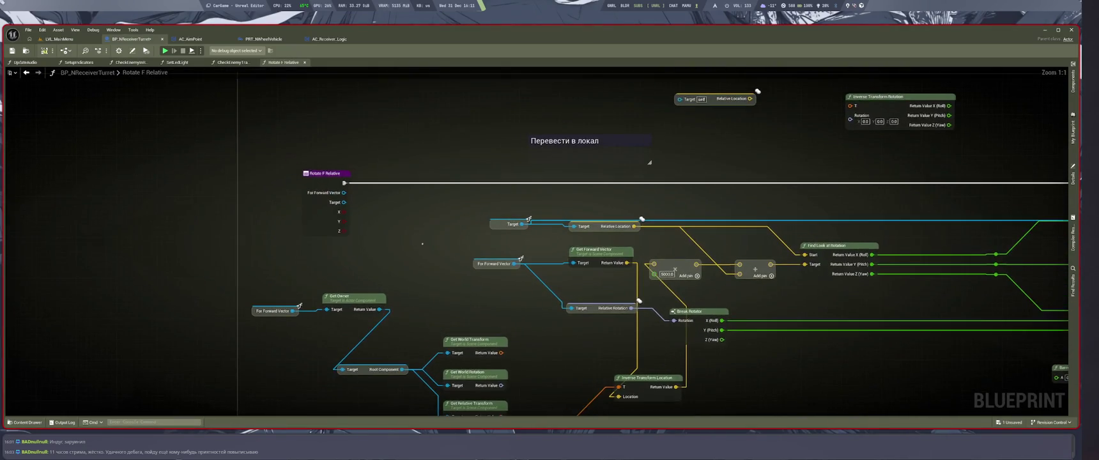
scroll(423, 248, "down", 8)
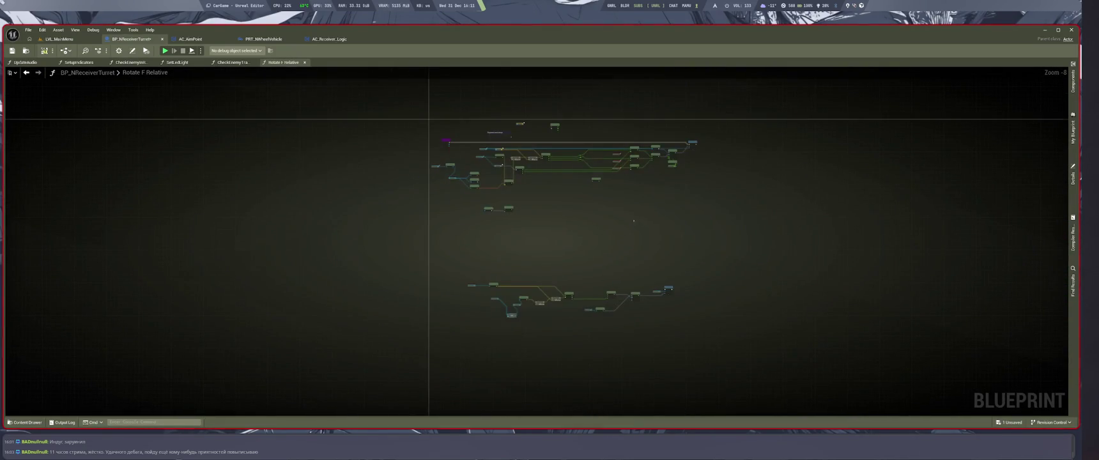
key("shift+F11")
Step: Open the If Owner Dead graph, pan to its nodes and check its properties
left_click(996, 386)
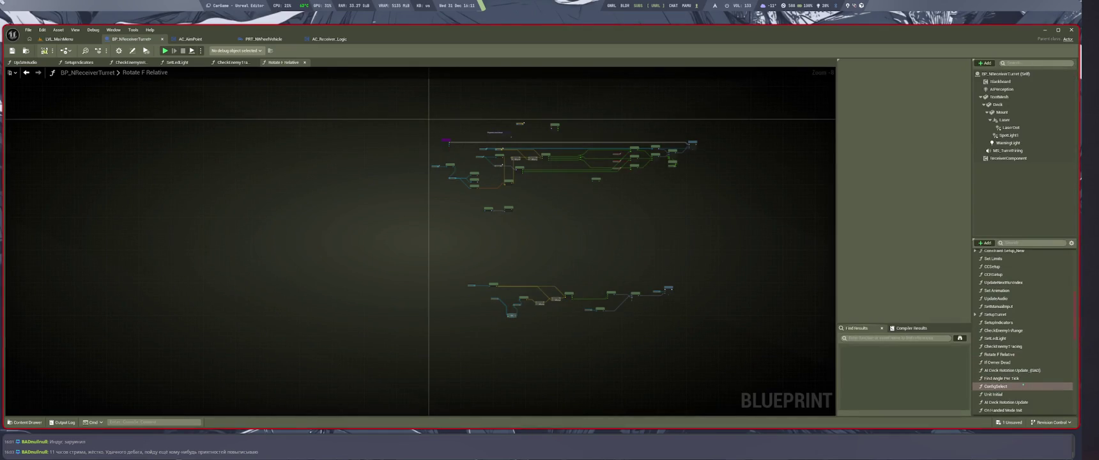
scroll(1022, 377, "down", 2)
left_click(1019, 356)
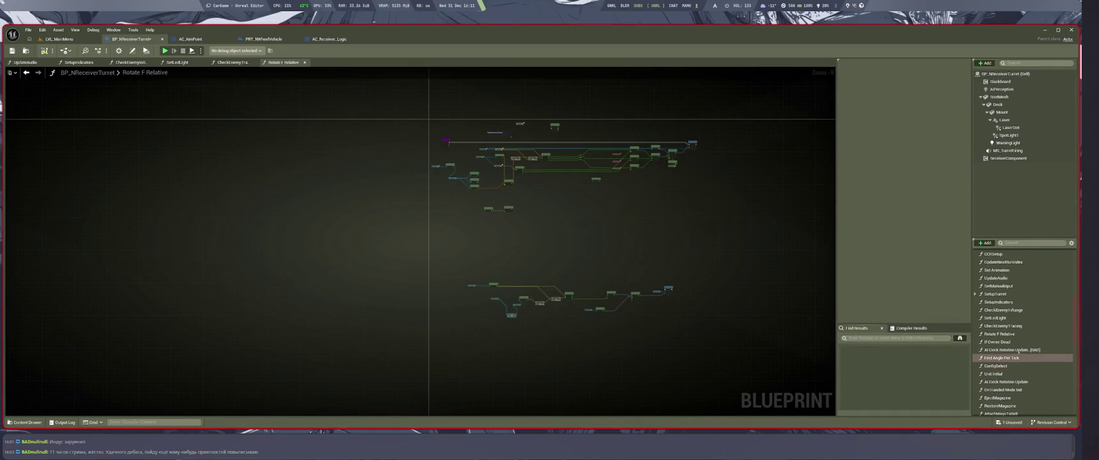
double_click(998, 342)
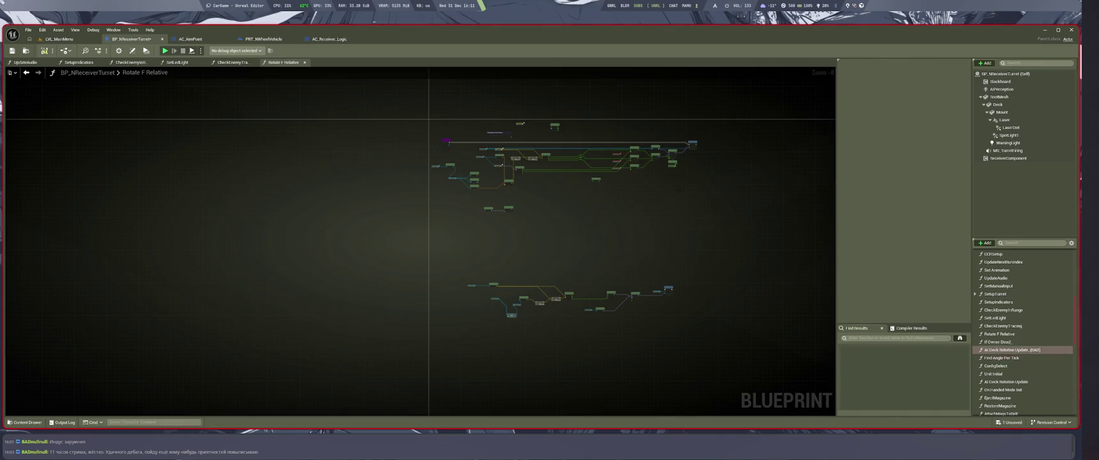
scroll(596, 292, "down", 5)
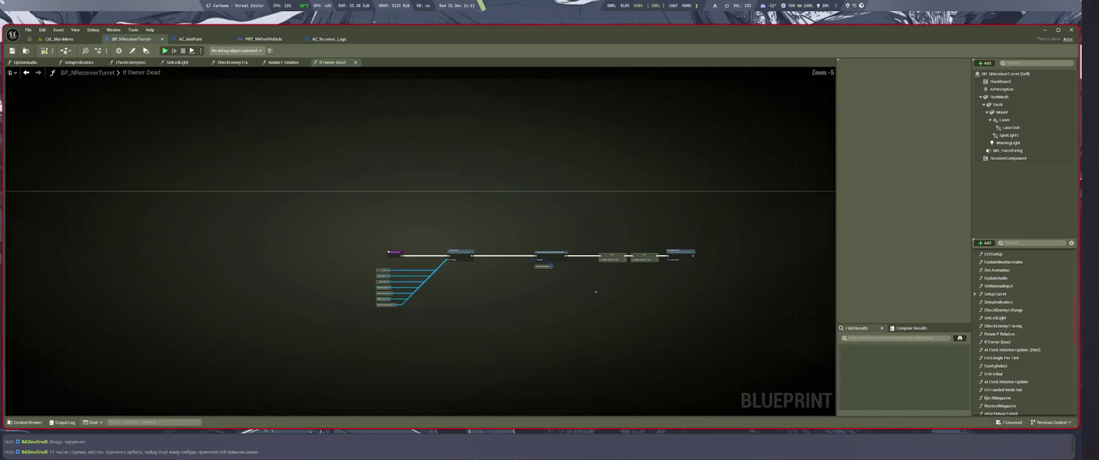
scroll(396, 247, "down", 5)
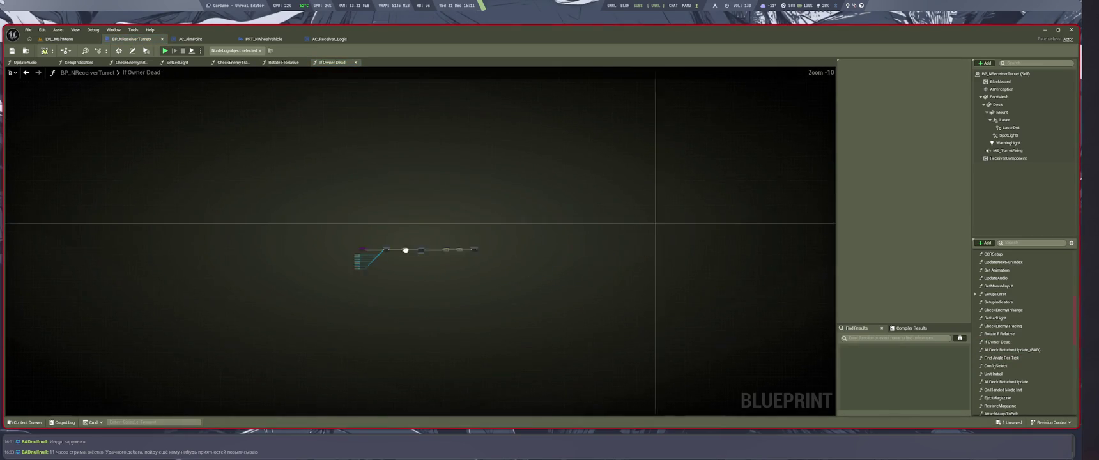
mouse_move(314, 265)
left_mouse_down()
mouse_move(701, 255)
mouse_move(676, 240)
left_mouse_up()
scroll(676, 240, "up", 5)
scroll(652, 238, "up", 5)
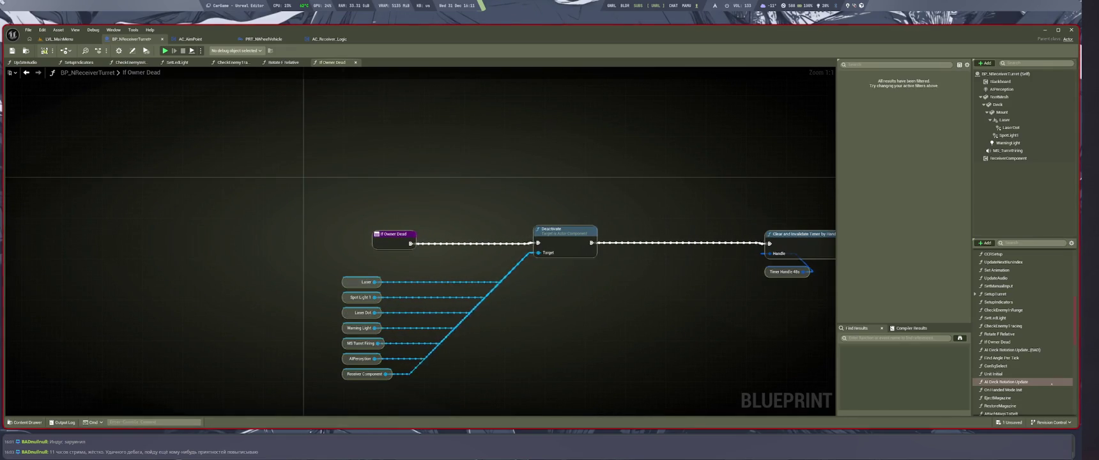
left_click(1000, 342)
Step: Open the AI Deck Rotation Update_(BAD) and Find Angle Per Tick graphs
double_click(1004, 350)
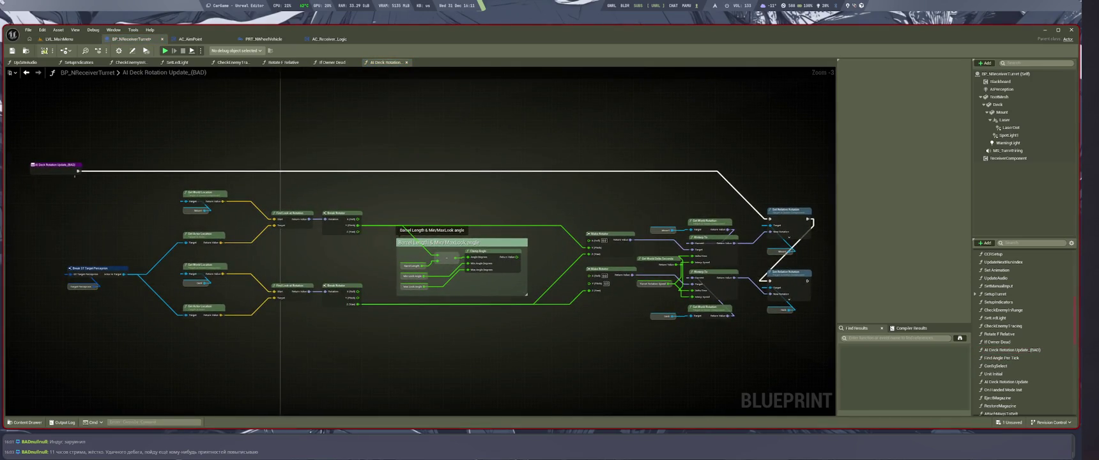
scroll(285, 159, "down", 3)
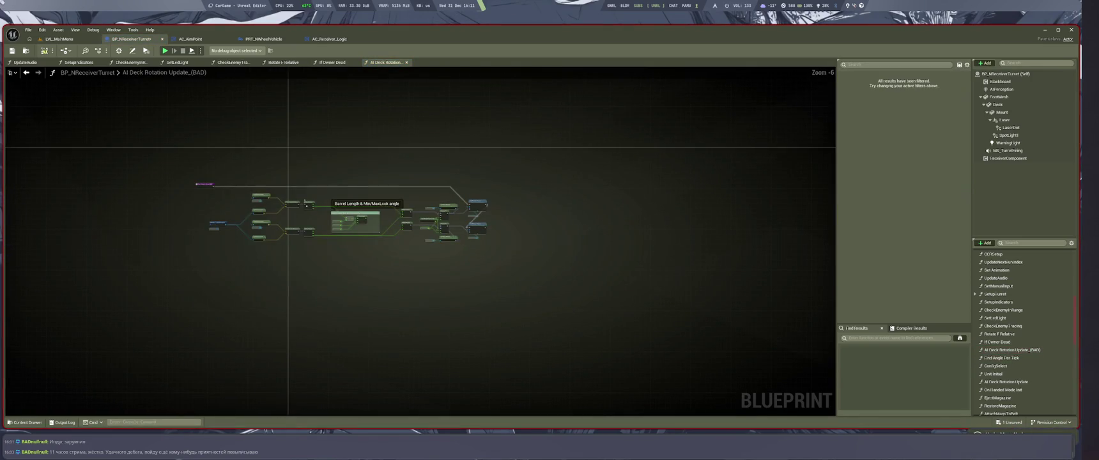
double_click(1001, 357)
scroll(459, 261, "down", 3)
scroll(794, 329, "up", 3)
mouse_move(794, 329)
left_mouse_down()
mouse_move(165, 162)
mouse_move(241, 189)
left_mouse_up()
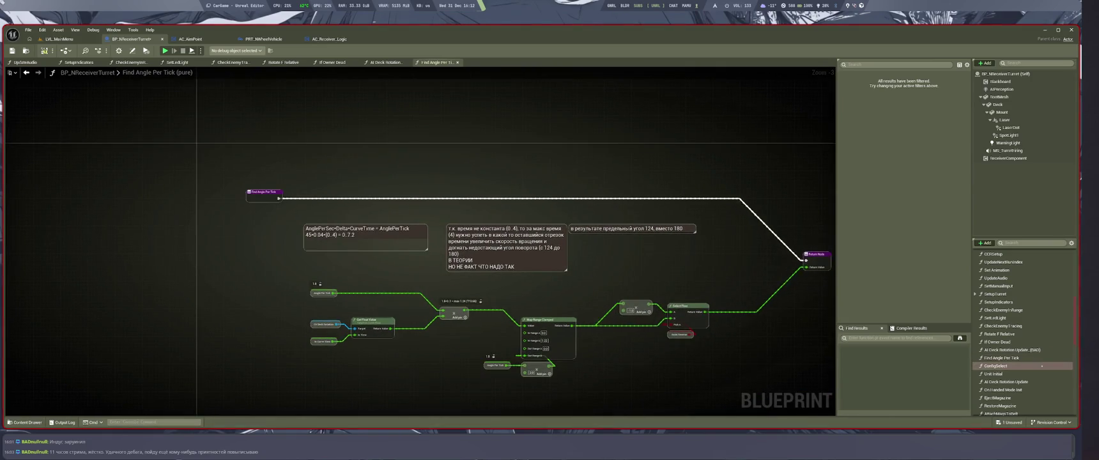
Step: Open the ConfigSelect and Unit Initial graphs
double_click(996, 366)
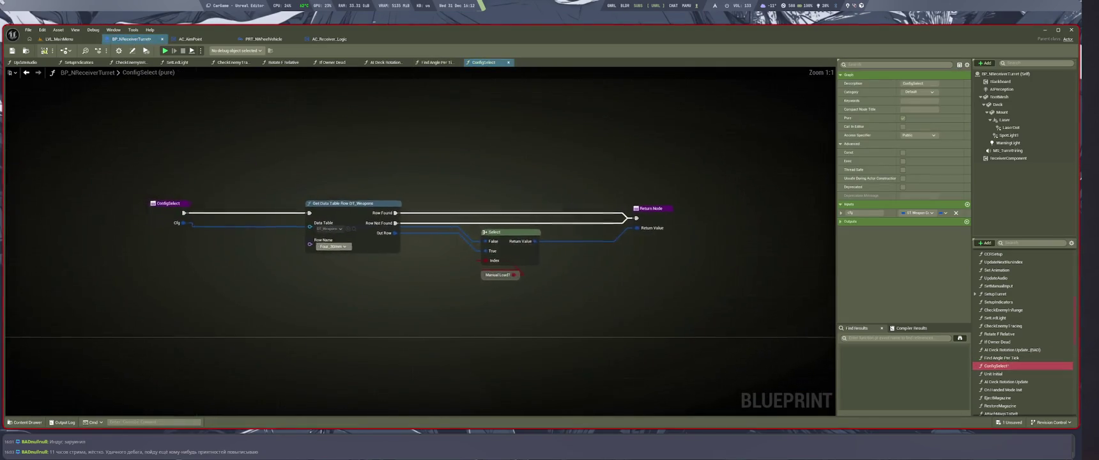
scroll(448, 281, "down", 11)
left_click(449, 280)
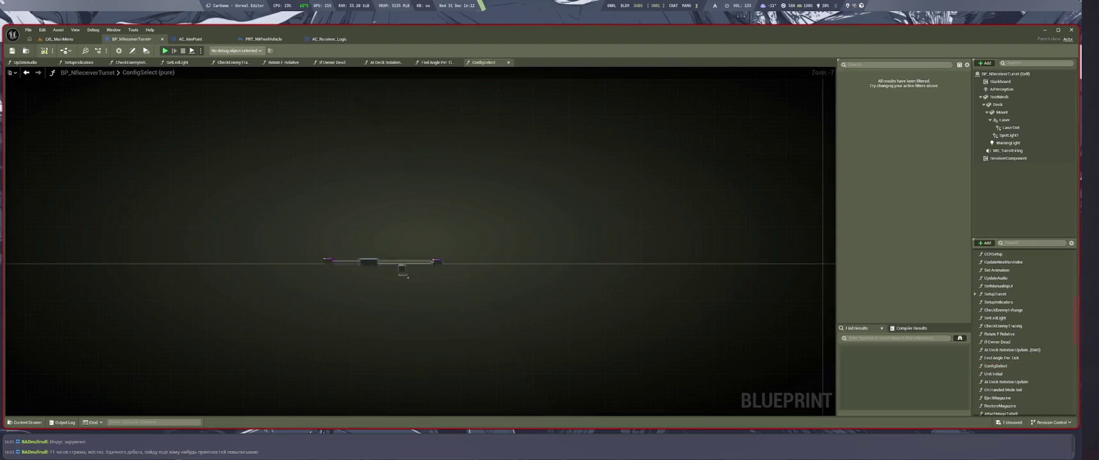
double_click(994, 374)
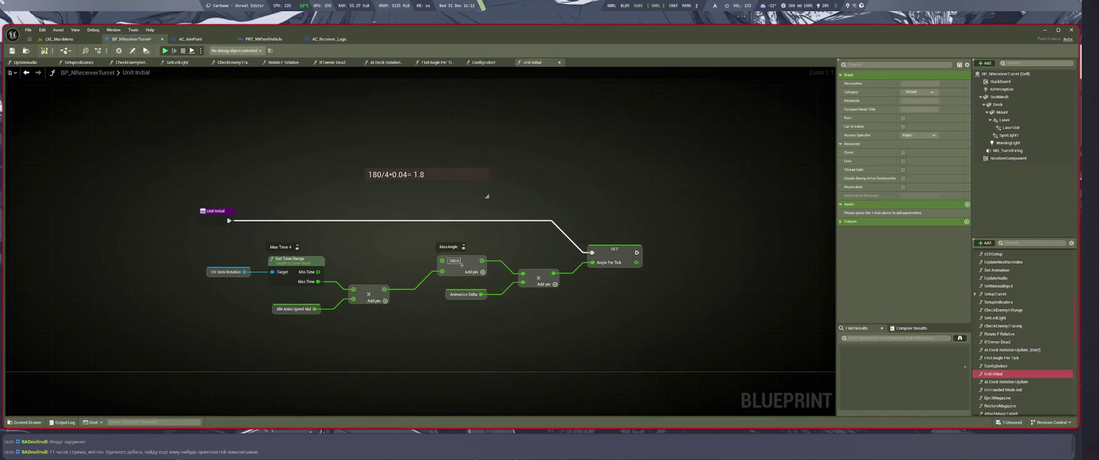
scroll(575, 274, "down", 10)
mouse_move(431, 263)
left_mouse_down()
mouse_move(244, 253)
mouse_move(279, 261)
left_mouse_up()
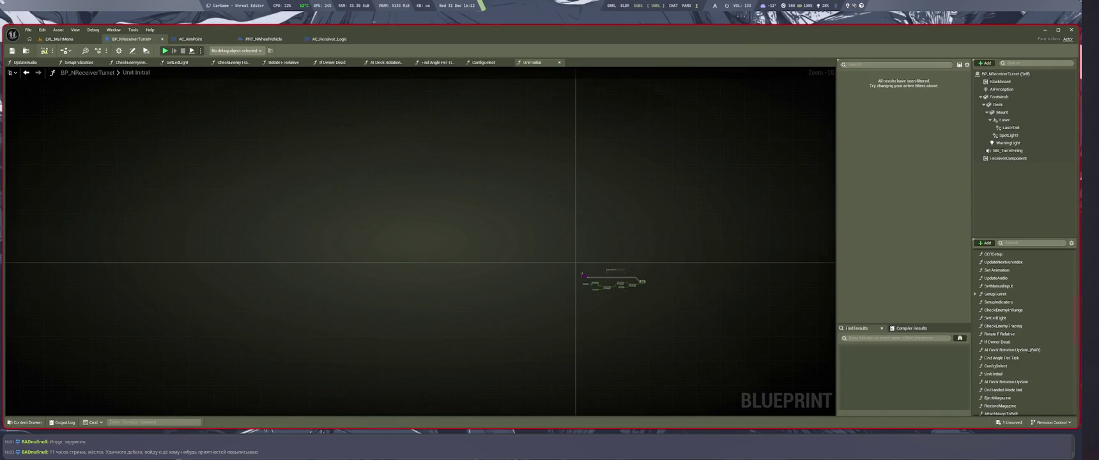
Step: Open AI Deck Rotation Update, save the blueprint, then open On Handed Mode Init and EjectMagazine
double_click(1006, 382)
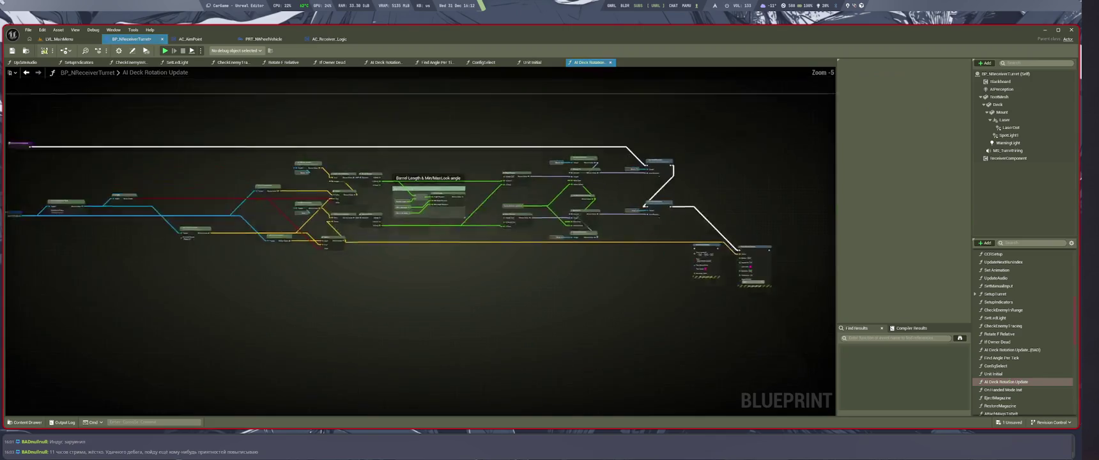
key("ctrl+s")
scroll(260, 233, "down", 4)
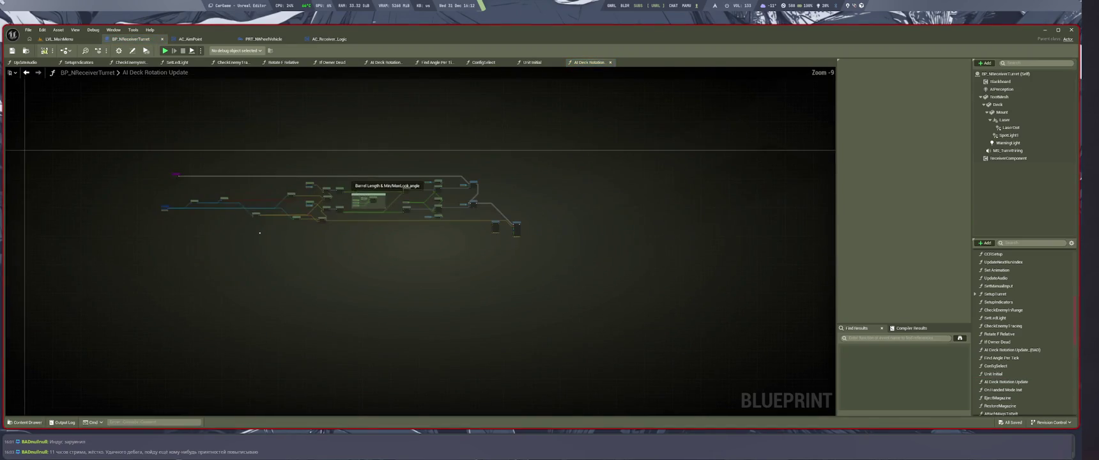
scroll(351, 216, "up", 6)
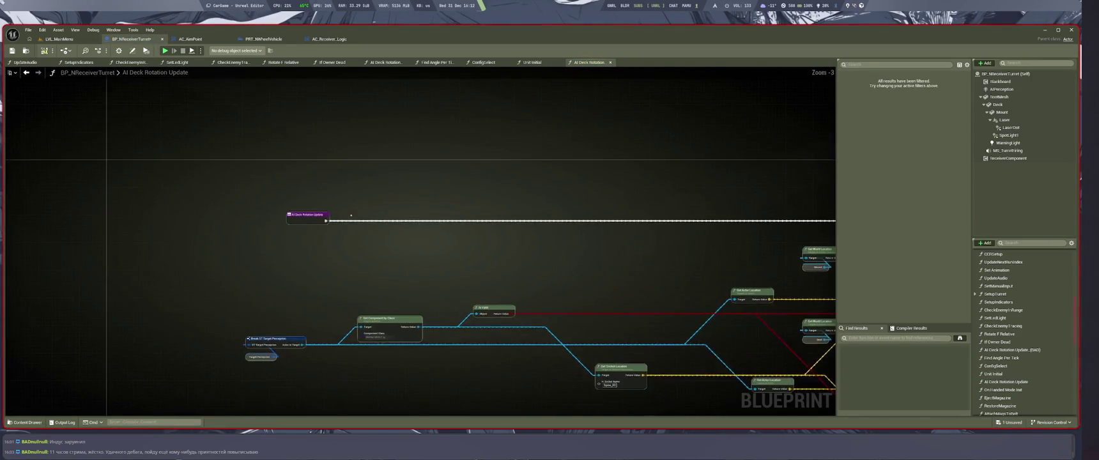
double_click(1013, 390)
scroll(415, 234, "down", 4)
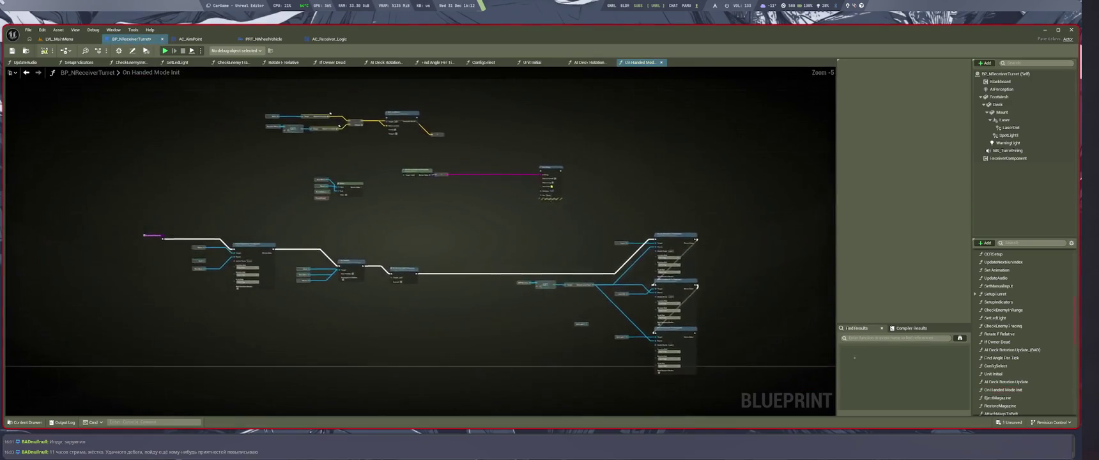
scroll(304, 271, "up", 2)
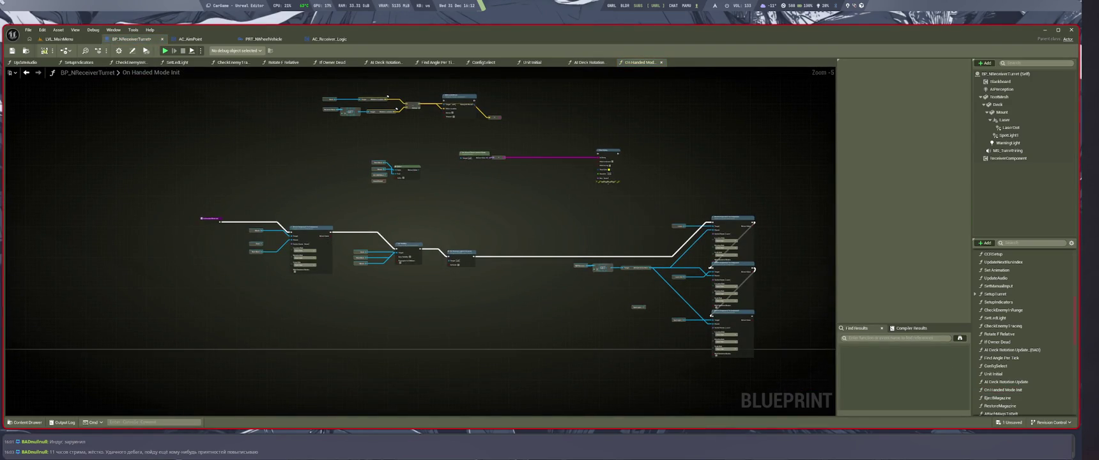
double_click(998, 397)
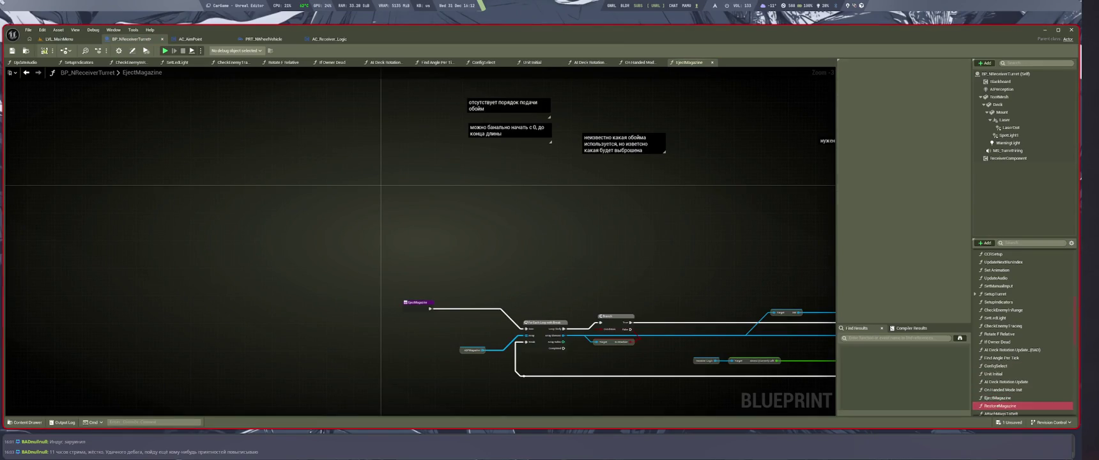
Step: Open the RestoreMagazine and AttachMagsToBelt graphs
left_click(1000, 406)
double_click(1000, 406)
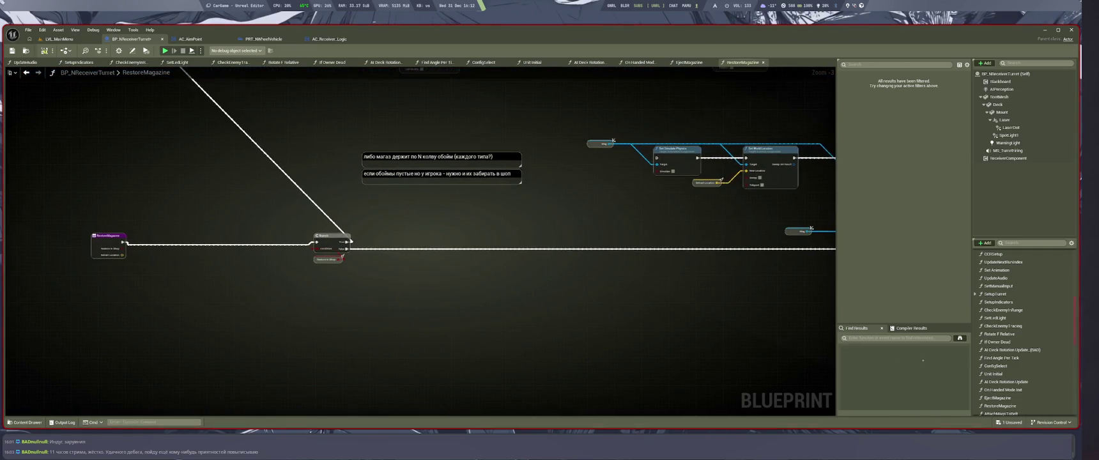
left_click(1023, 412)
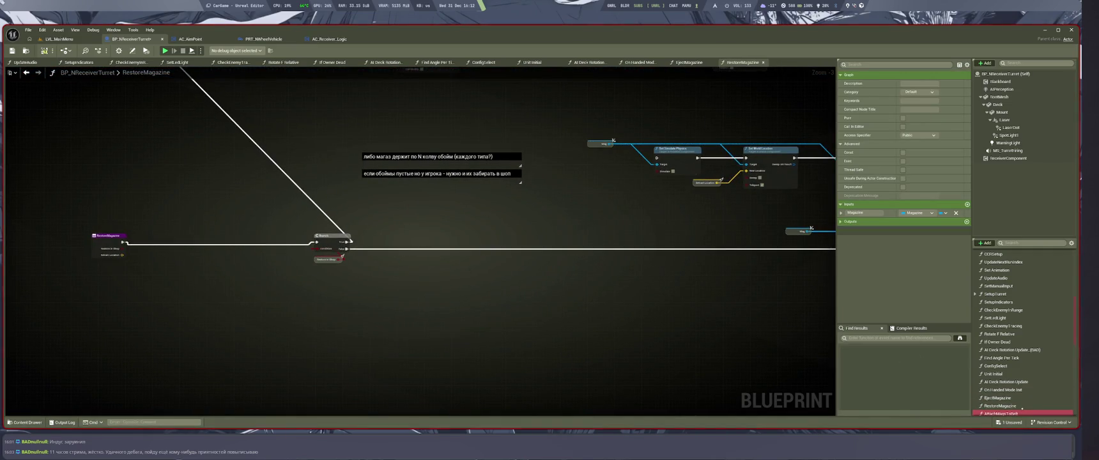
double_click(1022, 412)
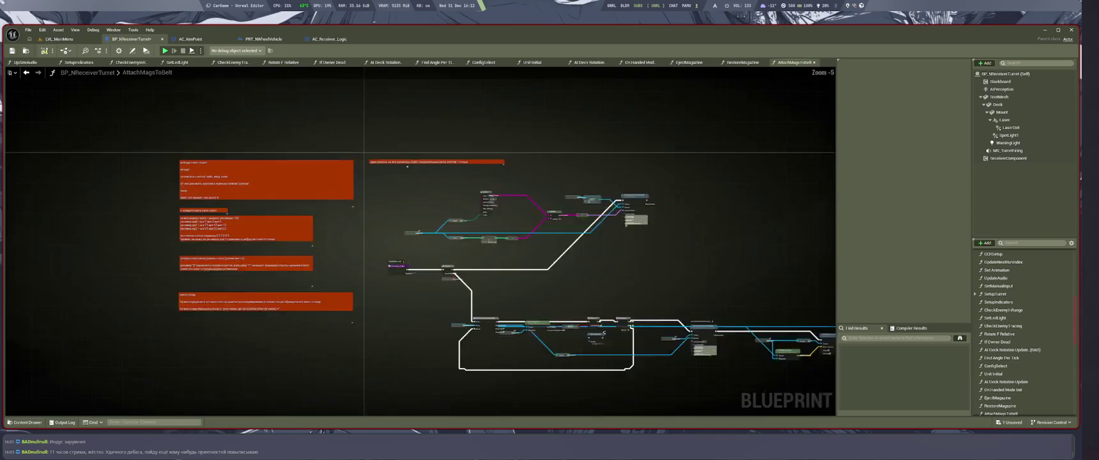
scroll(422, 253, "up", 5)
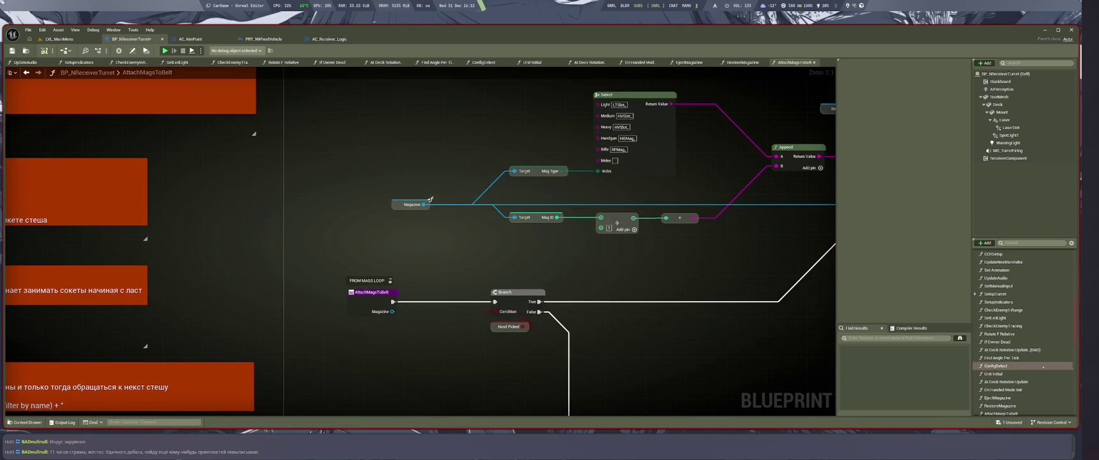
scroll(1036, 377, "down", 3)
Step: Open the SetSlide, Mags count, HideWeaponAnim, De/Activate_Lights_Indicators and compare graphs
double_click(993, 379)
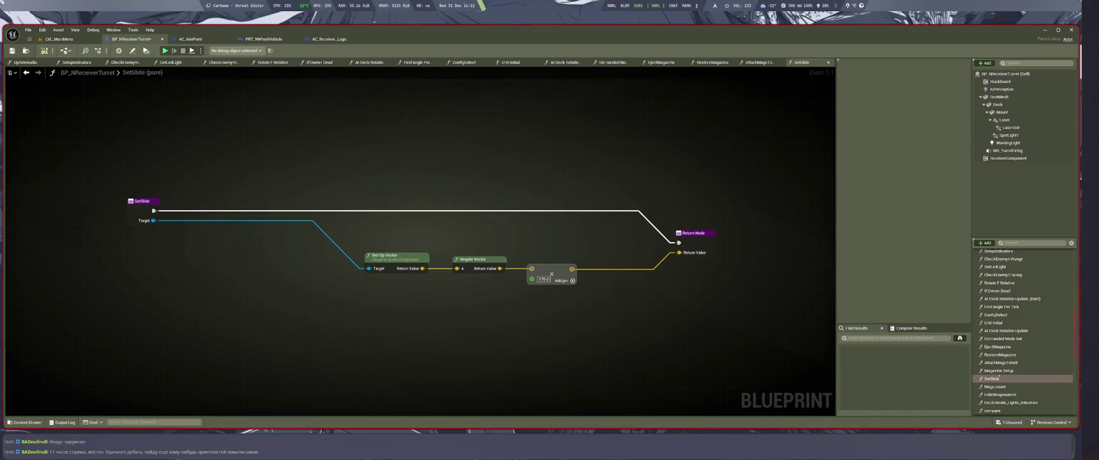
double_click(996, 387)
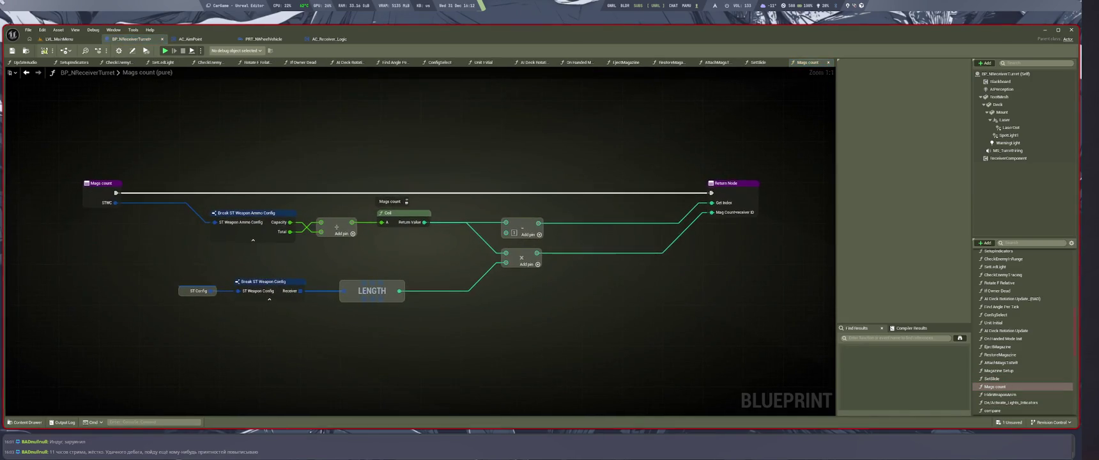
double_click(1000, 395)
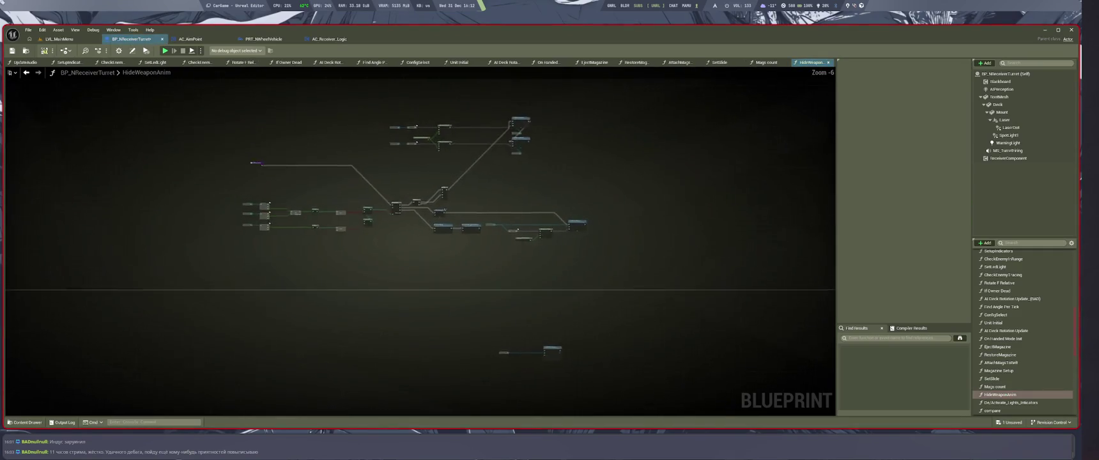
double_click(1010, 402)
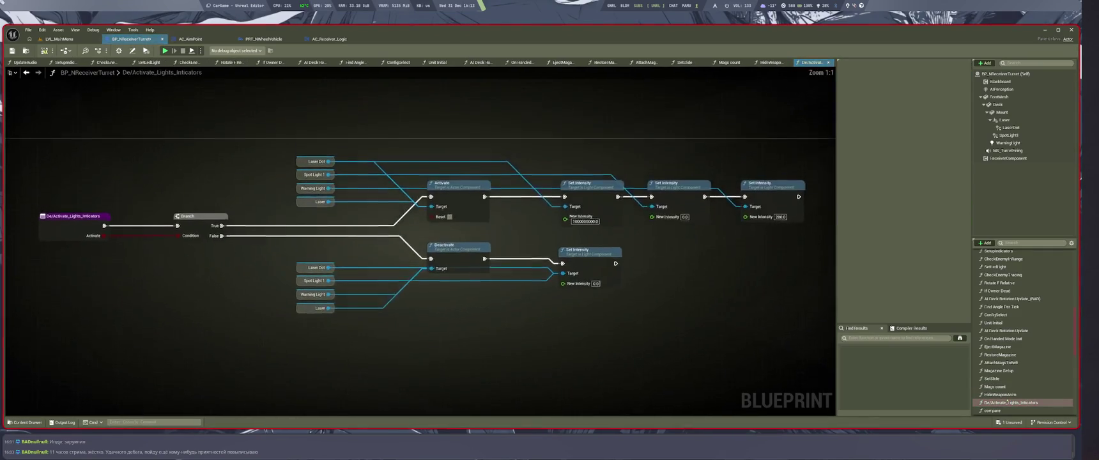
double_click(1010, 409)
Step: Open the FindMagLocation graph and bring up the graph tab options menu
scroll(1013, 404, "down", 5)
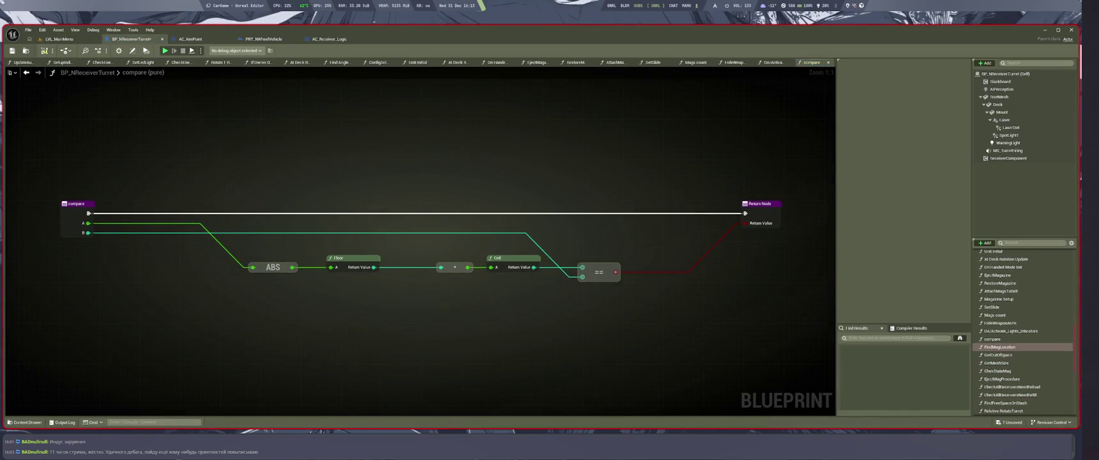
double_click(1000, 347)
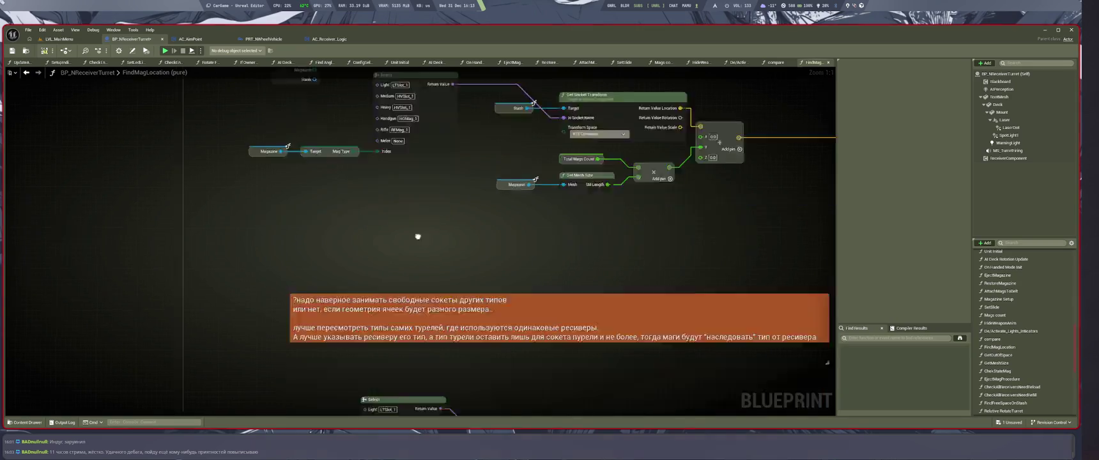
scroll(486, 88, "down", 3)
scroll(338, 252, "up", 4)
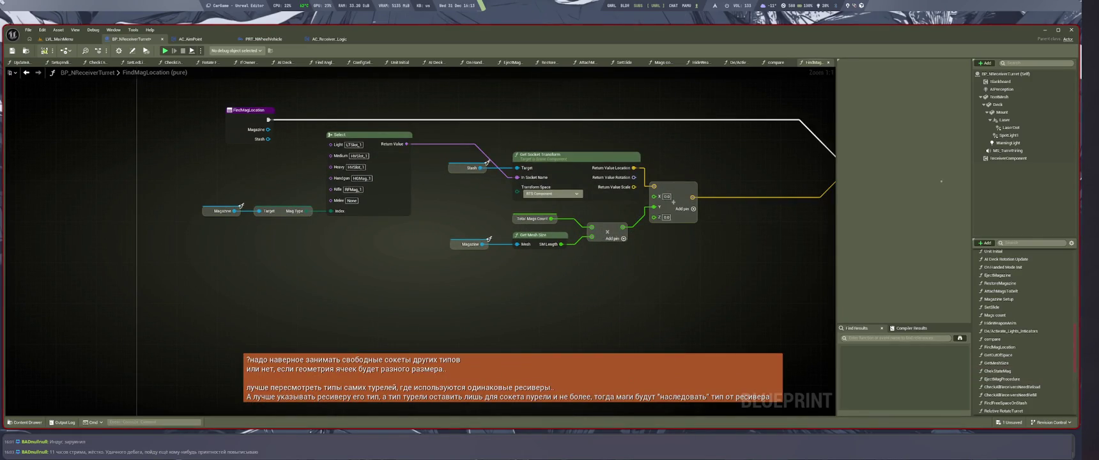
right_click(811, 62)
left_click(834, 106)
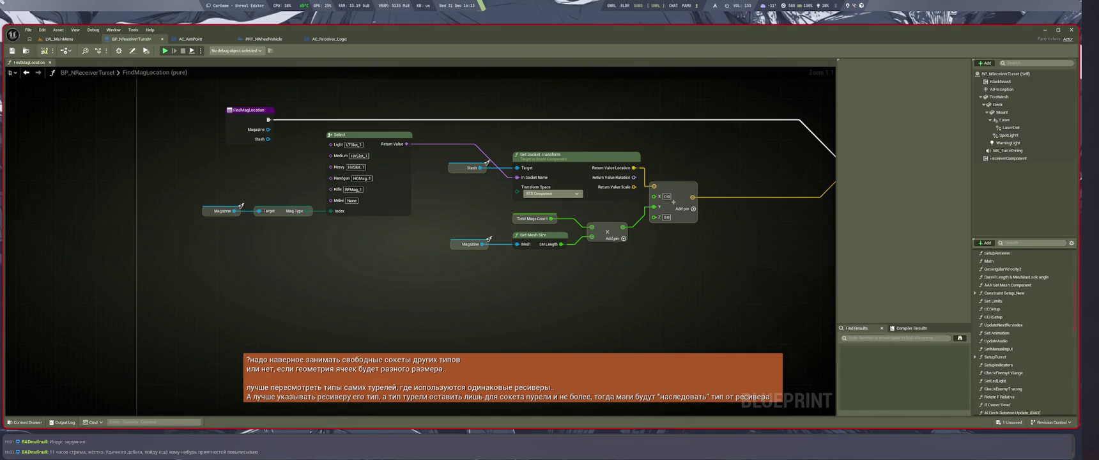
scroll(1015, 295, "down", 3)
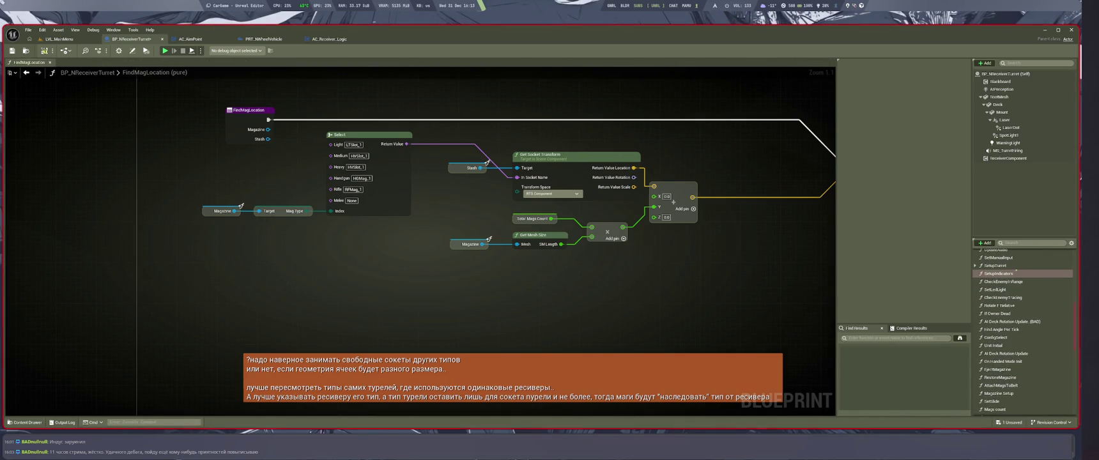
left_click(1001, 329)
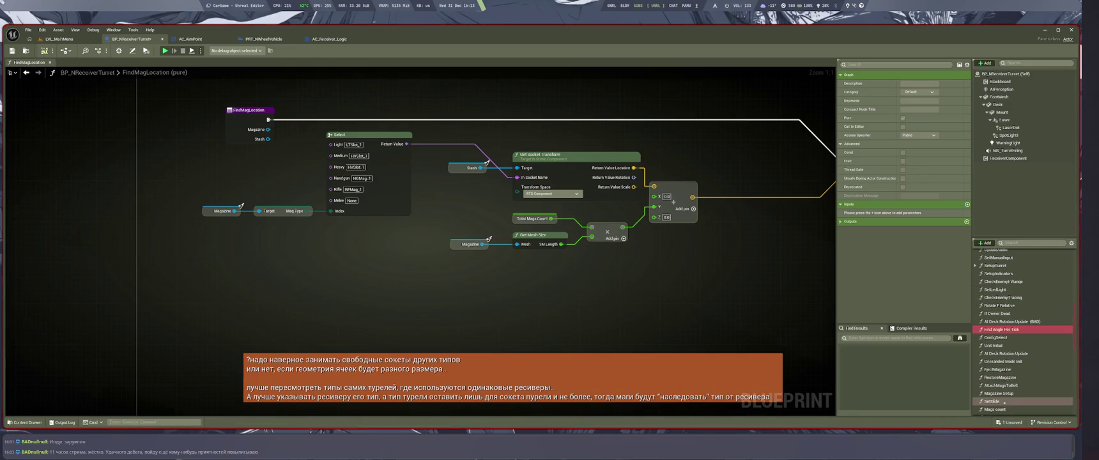
scroll(1005, 345, "up", 3)
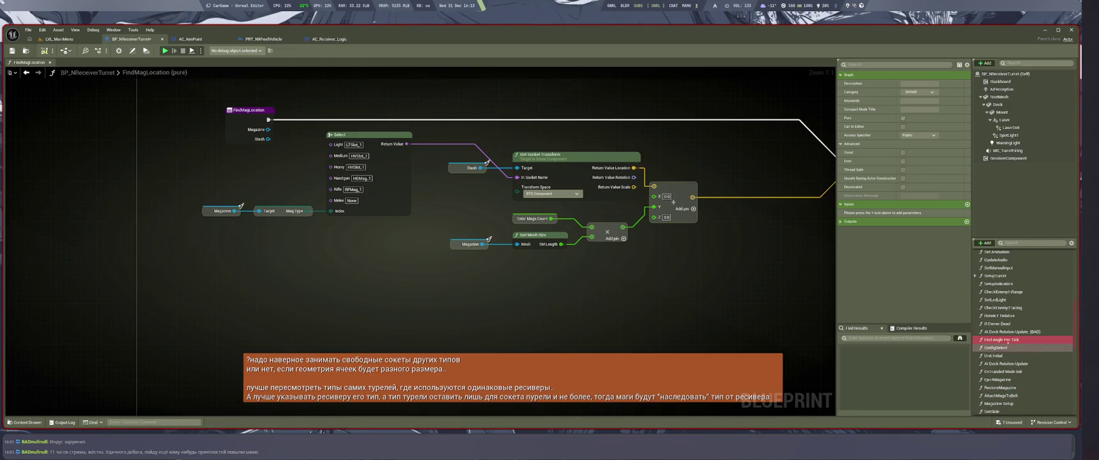
scroll(1002, 330, "up", 3)
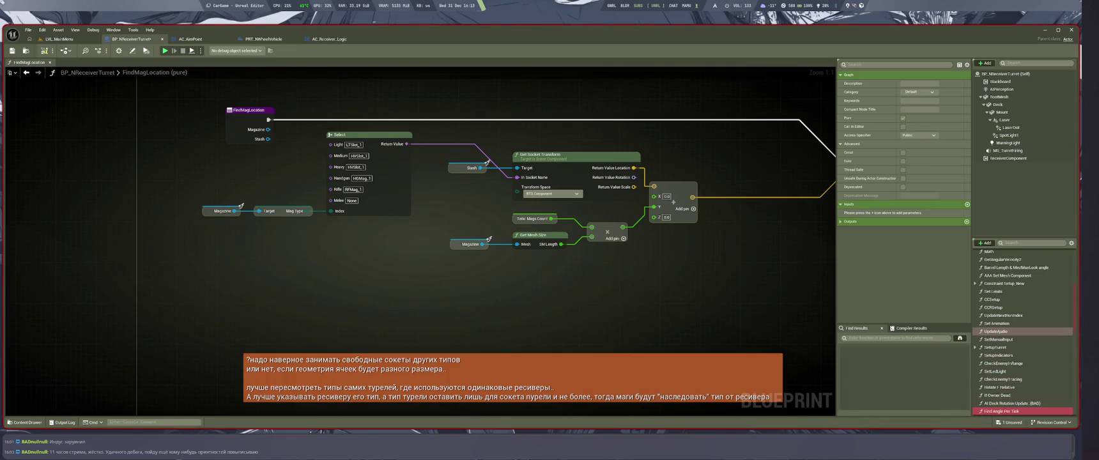
scroll(1004, 331, "down", 5)
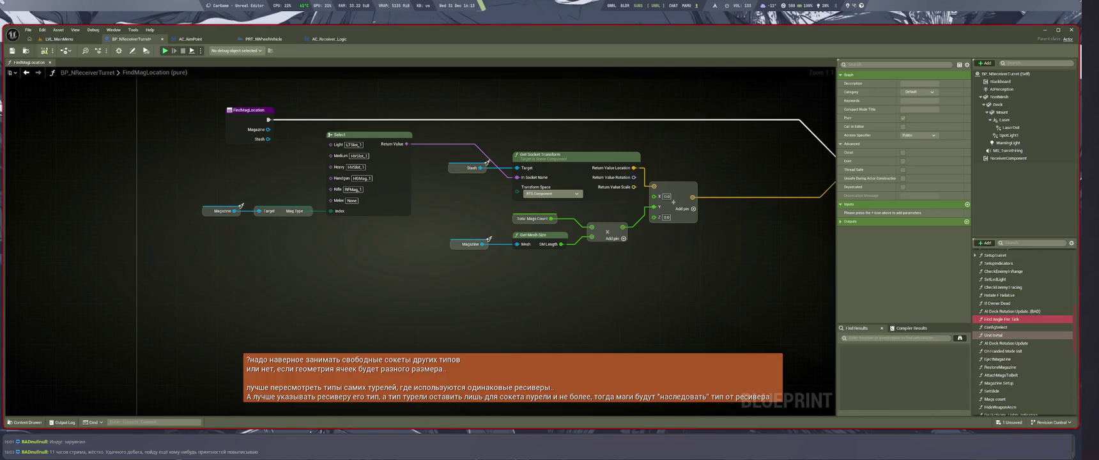
scroll(1003, 334, "down", 8)
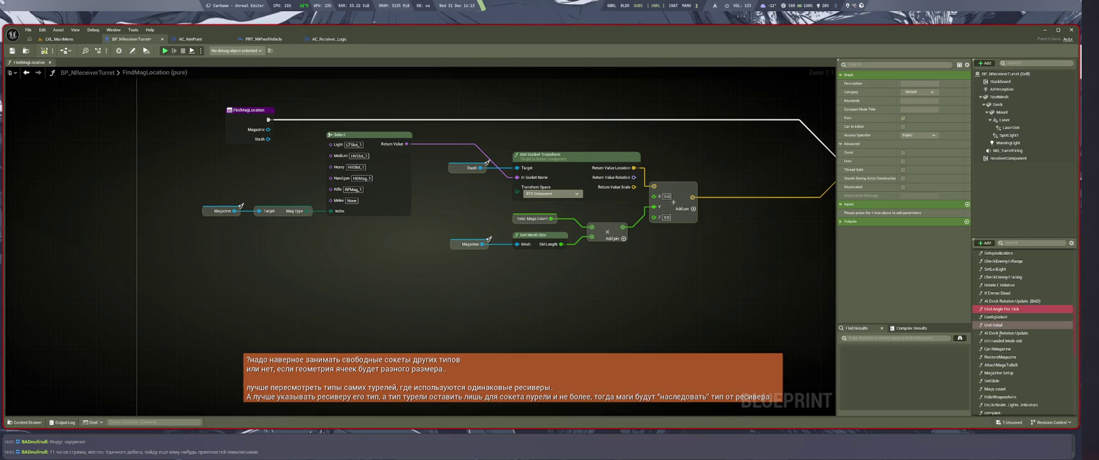
scroll(1015, 342, "down", 3)
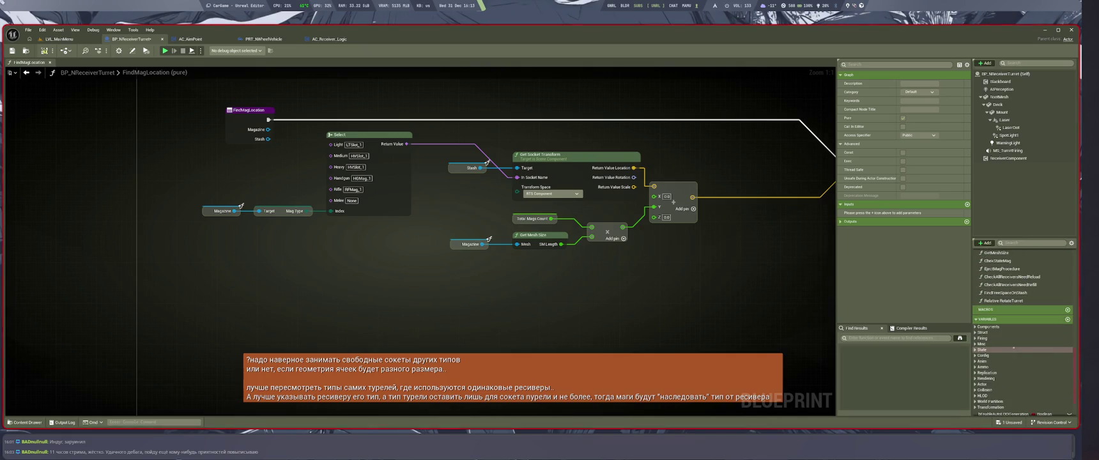
double_click(1004, 301)
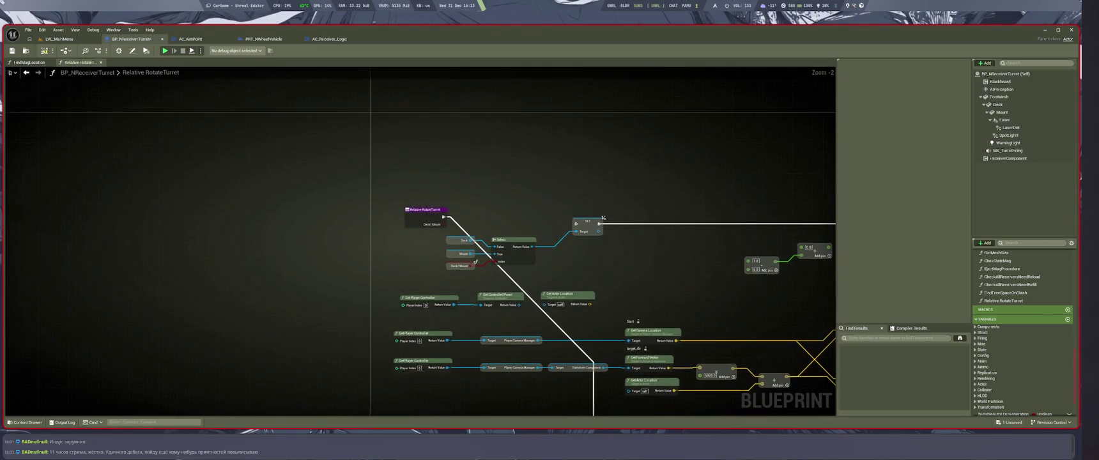
Step: Open the FindFreeSpaceOnStash, CheckAllReceiversNeedRefill and CheckAllReceiversNeedReload graphs
double_click(1006, 292)
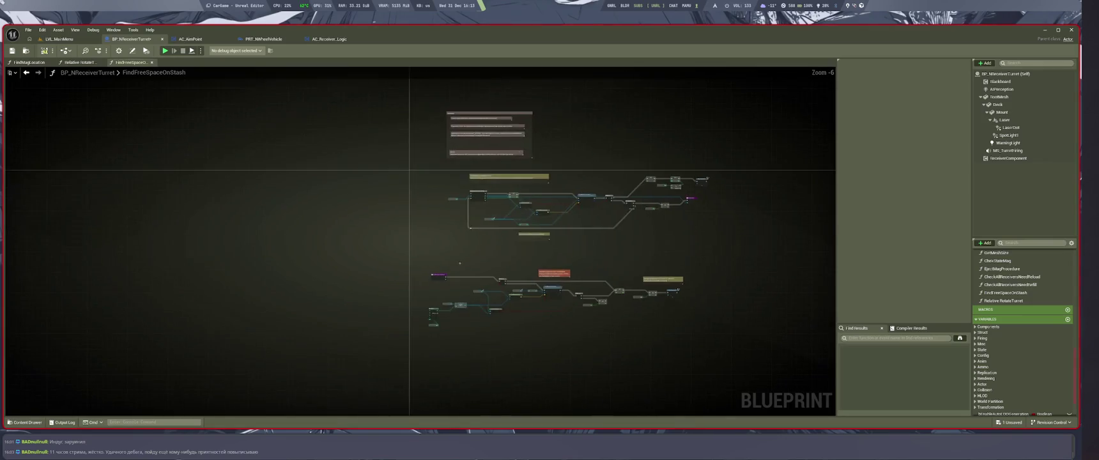
scroll(479, 283, "up", 2)
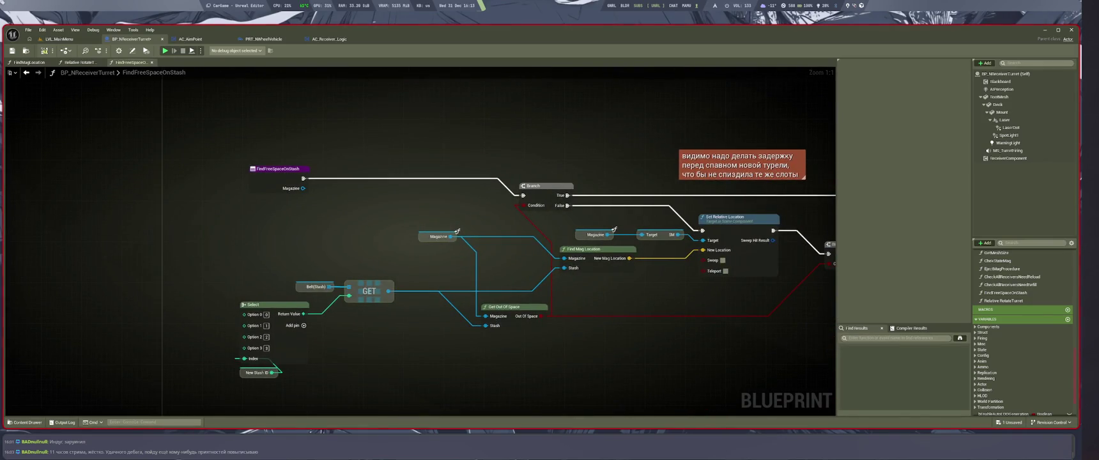
double_click(1009, 285)
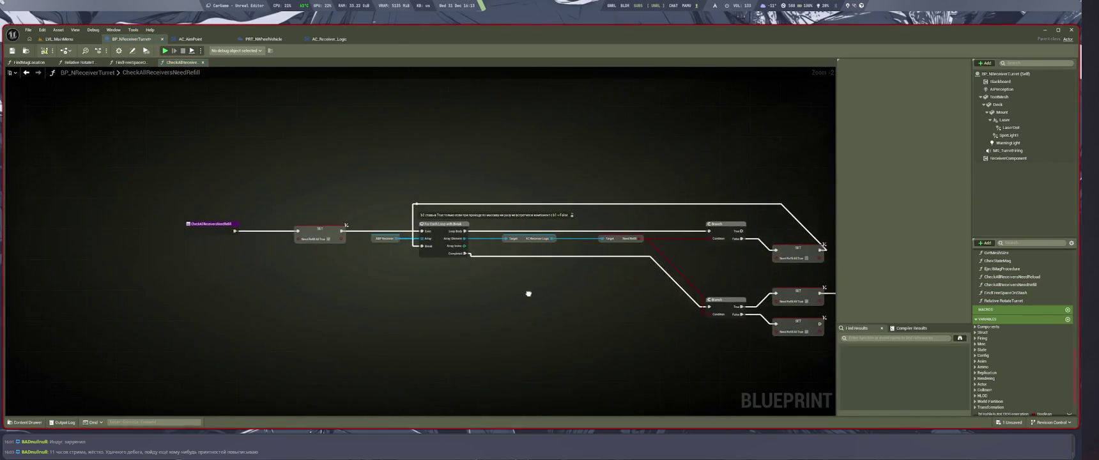
double_click(1013, 277)
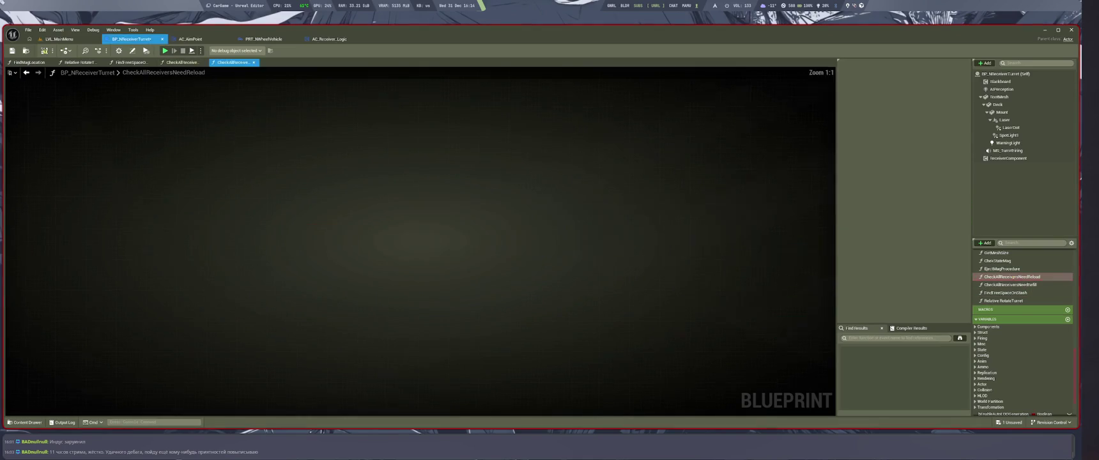
Step: Open EjectMagProcedure and line up its Target node with the AC Receiver Logic chain
left_click(1004, 269)
double_click(1025, 269)
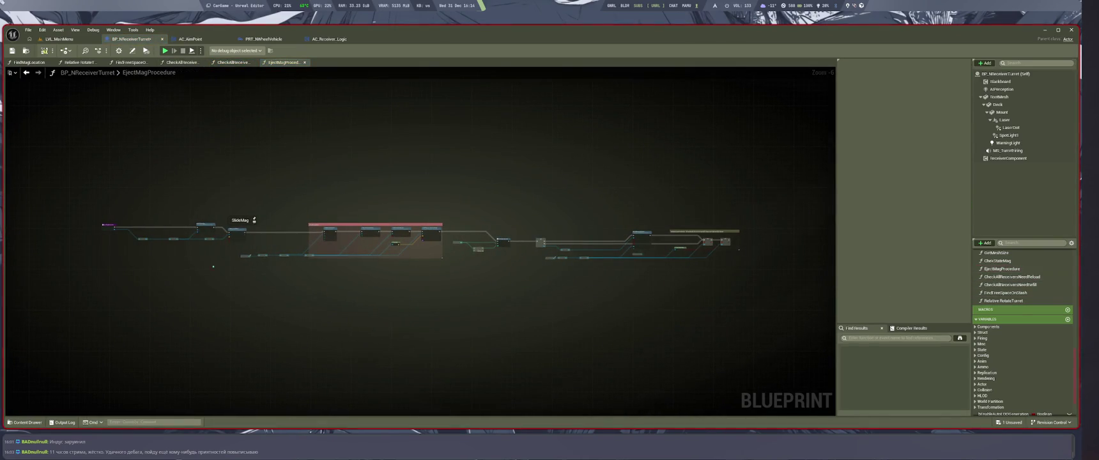
scroll(81, 216, "up", 4)
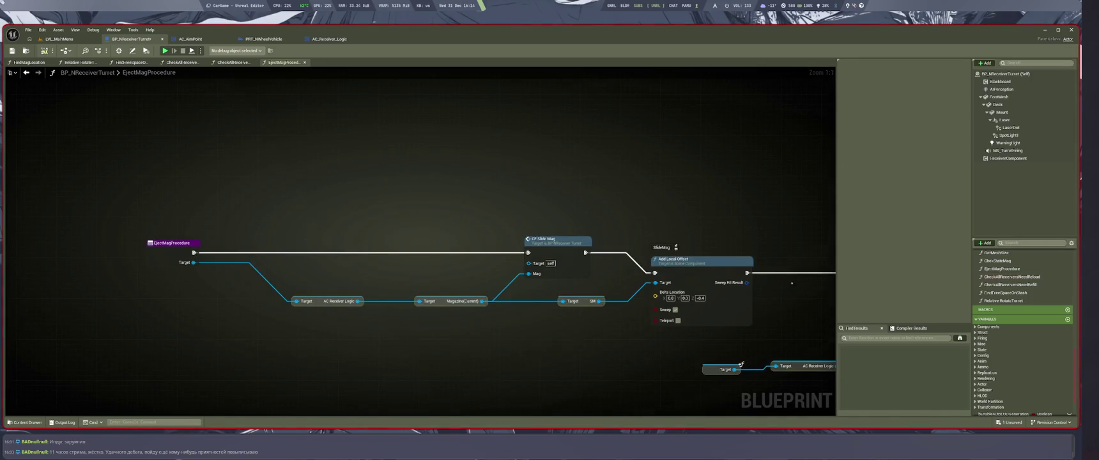
scroll(575, 361, "down", 2)
mouse_move(575, 361)
left_mouse_down()
mouse_move(329, 291)
mouse_move(51, 284)
left_mouse_up()
scroll(627, 327, "up", 2)
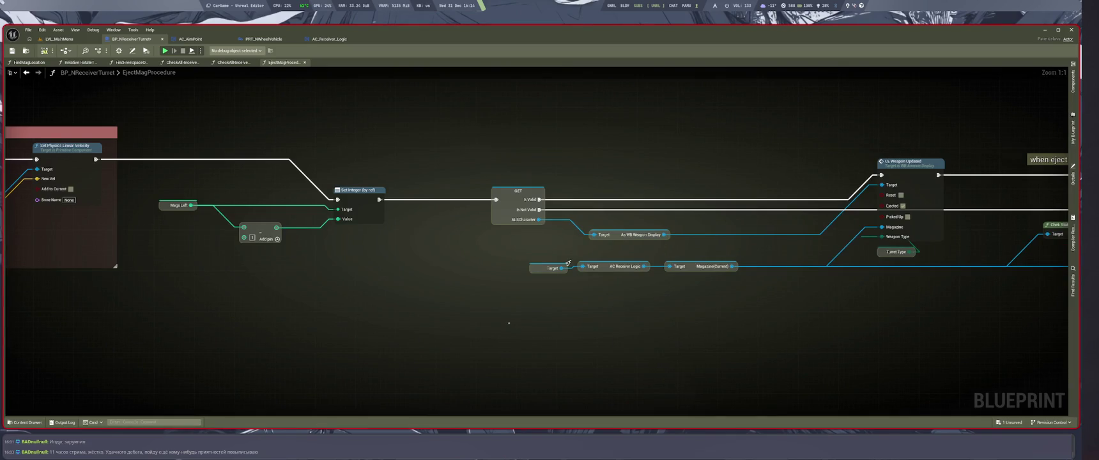
left_click_drag(568, 263, 517, 260)
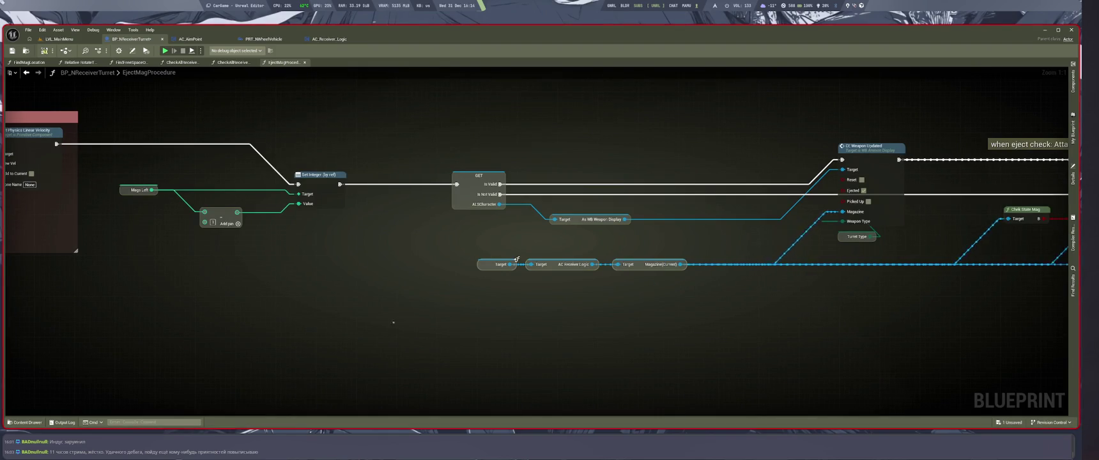
left_click_drag(517, 259, 218, 288)
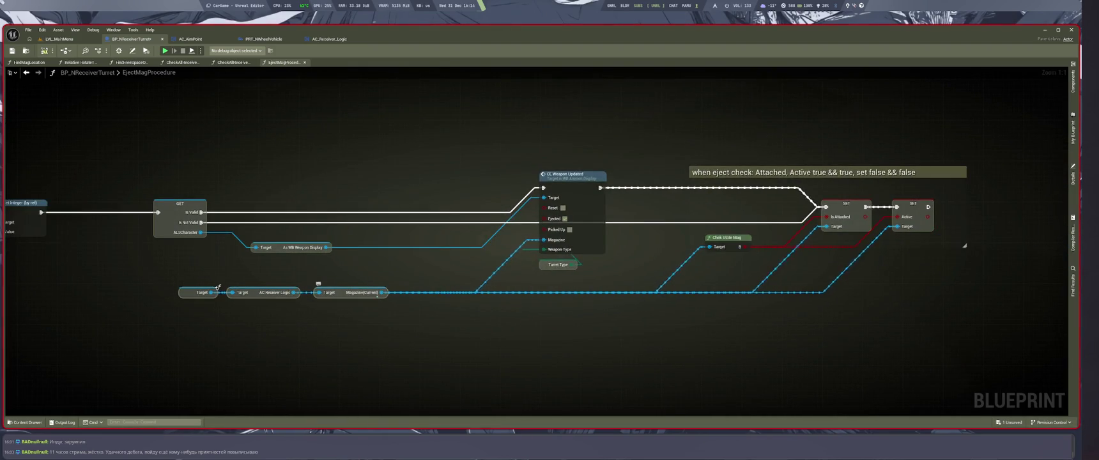
mouse_move(218, 287)
left_mouse_down()
mouse_move(531, 291)
mouse_move(550, 288)
mouse_move(563, 257)
mouse_move(585, 257)
mouse_move(798, 279)
mouse_move(738, 282)
mouse_move(869, 309)
left_mouse_up()
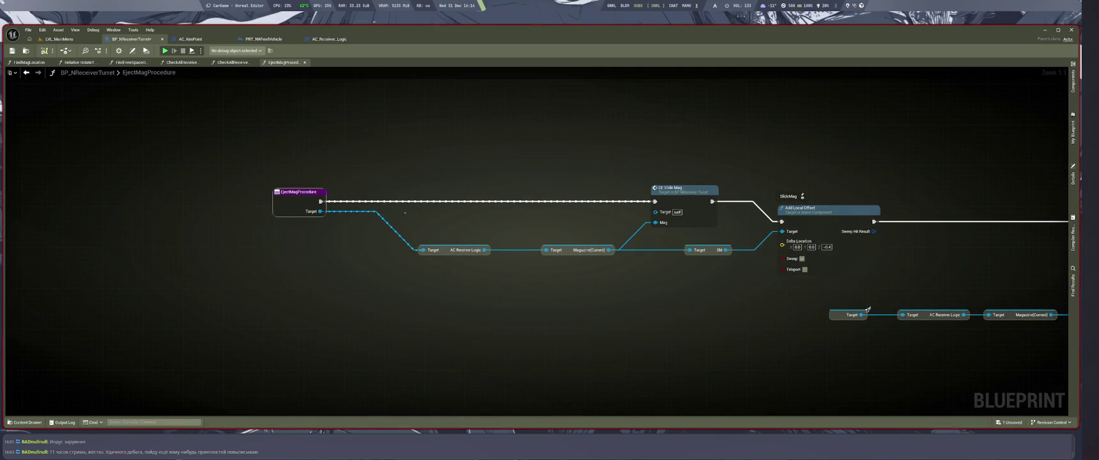
Step: Find where EjectMagProcedure is used, compare it with the EjectMag call, then go to CheckAllReceiversNeedReload
key("shift+alt+f")
double_click(972, 93)
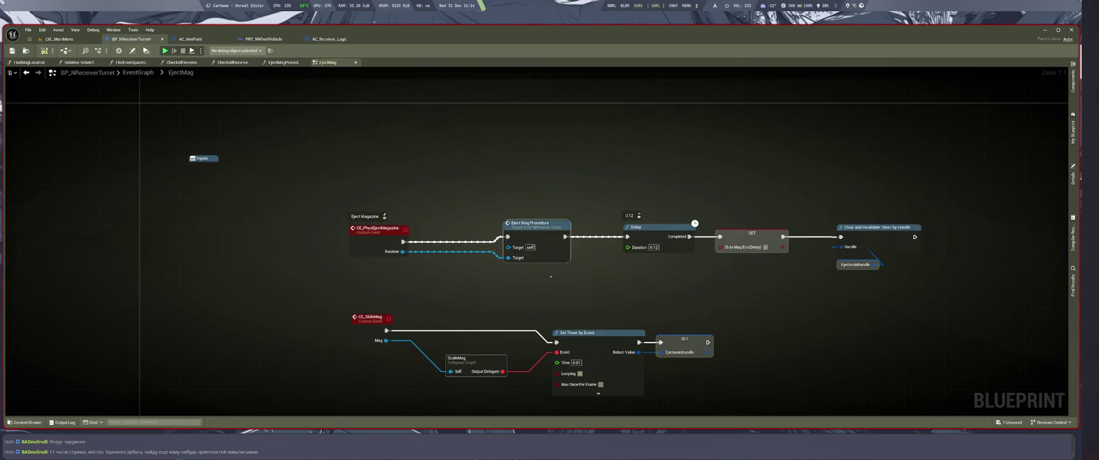
key("alt+Left")
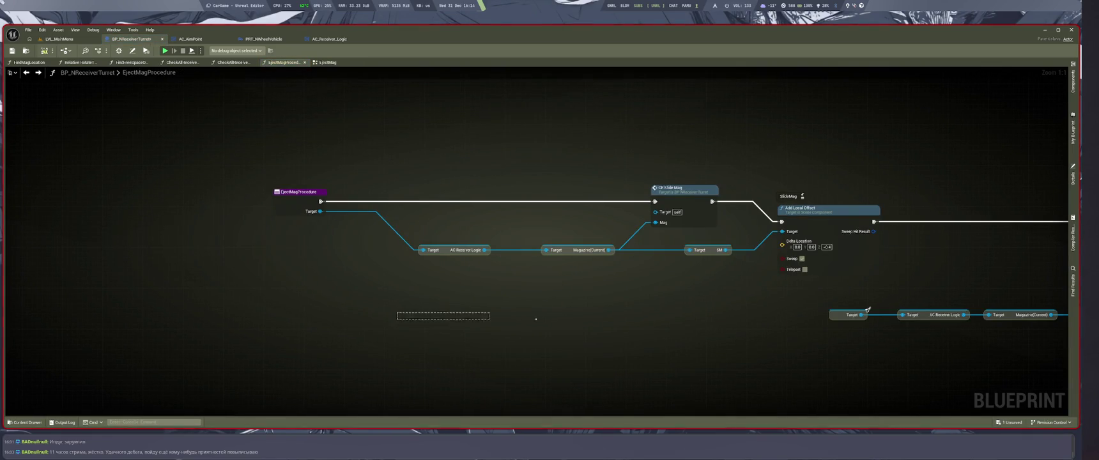
key("alt+Right")
key("alt+Left")
mouse_move(868, 309)
left_mouse_down()
mouse_move(530, 269)
mouse_move(717, 277)
left_mouse_up()
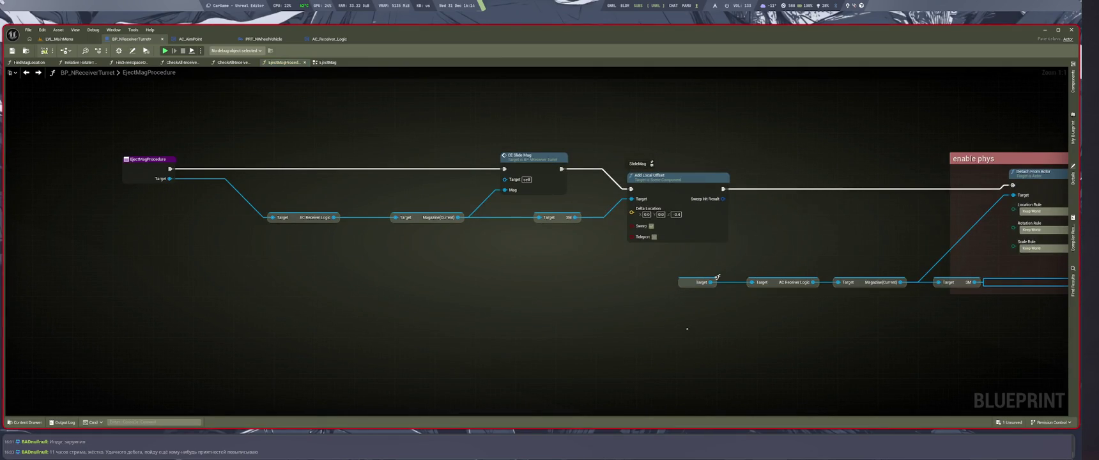
left_click_drag(554, 353, 699, 352)
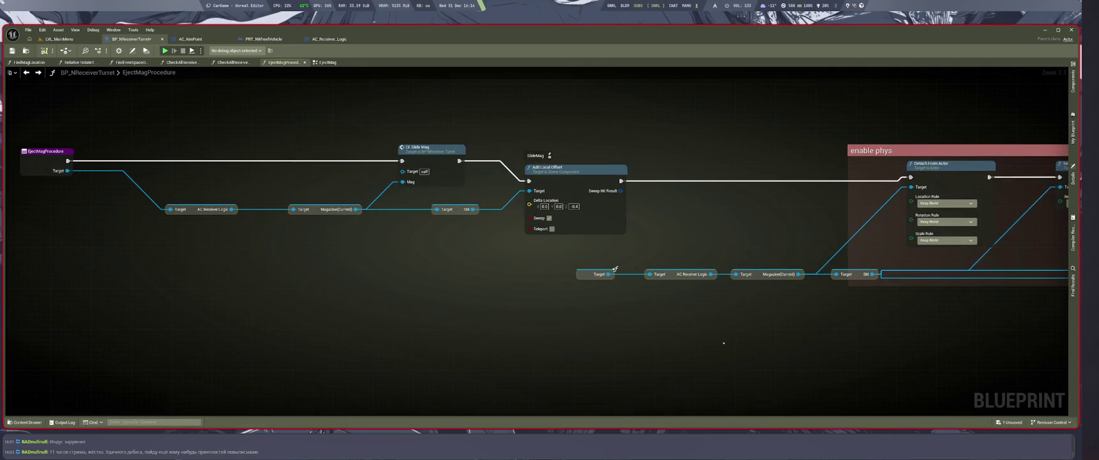
key("alt+Left")
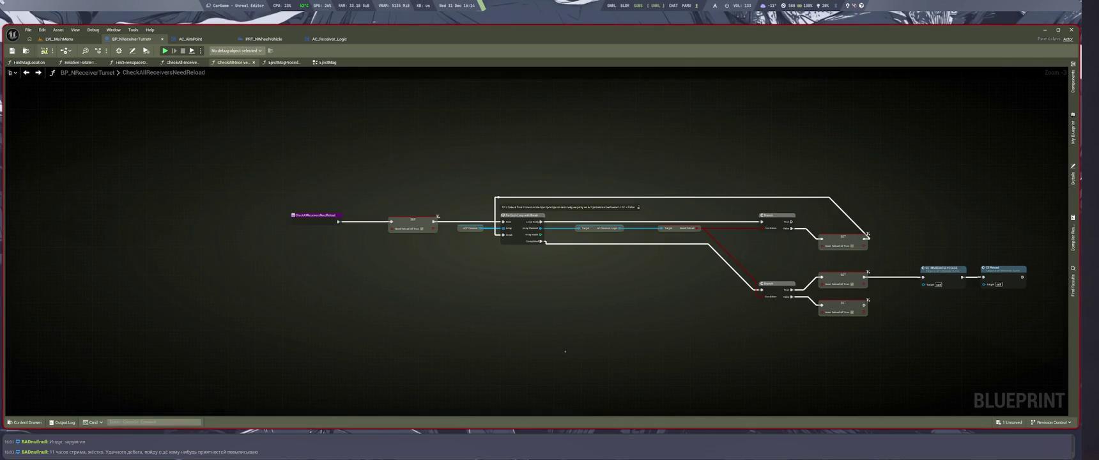
Step: Search again for EjectMagProcedure references and open the ChekStateMag and GetMeshSize graphs
mouse_move(565, 351)
left_mouse_down()
mouse_move(623, 360)
mouse_move(570, 350)
left_mouse_up()
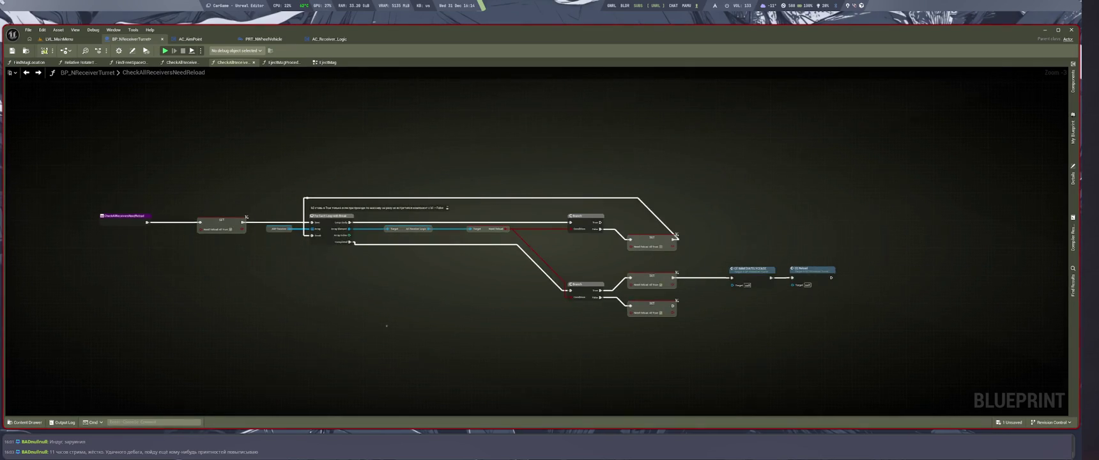
left_click_drag(386, 326, 460, 332)
key("ctrl+f")
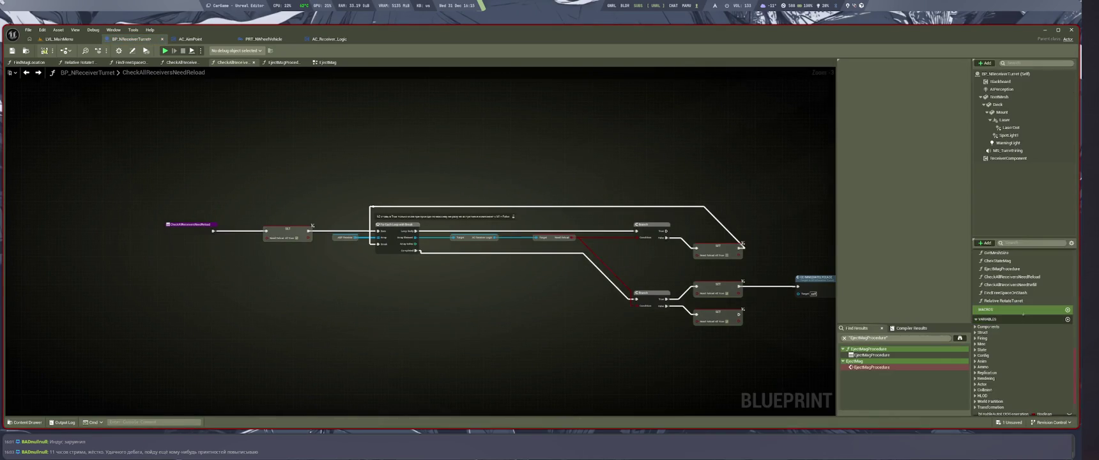
double_click(998, 261)
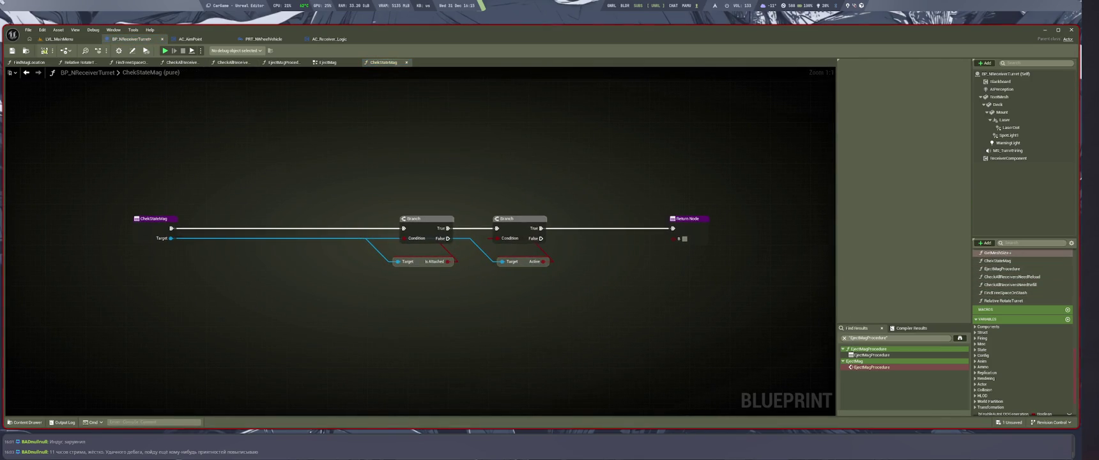
double_click(997, 253)
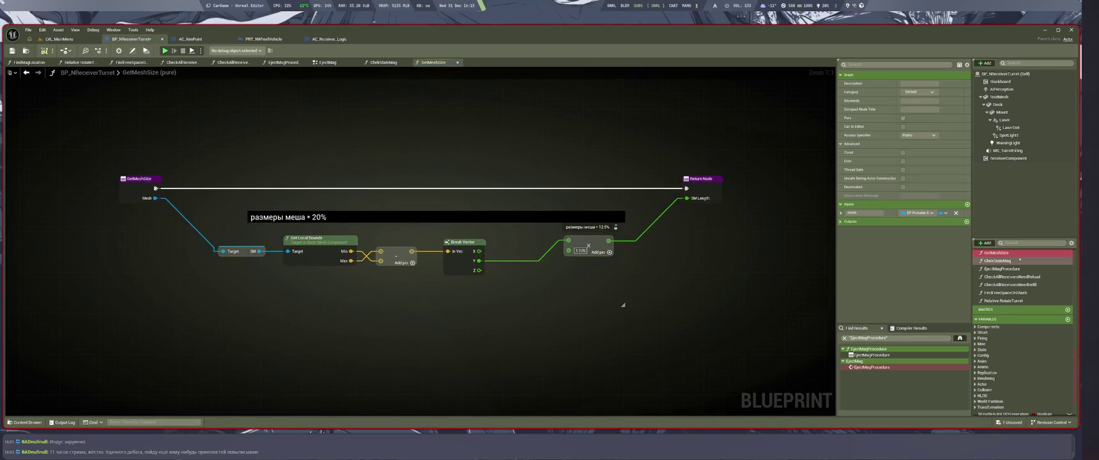
Step: Open the GetOutOfSpace and FindMagLocation graphs and select compare
scroll(1028, 270, "up", 2)
double_click(998, 307)
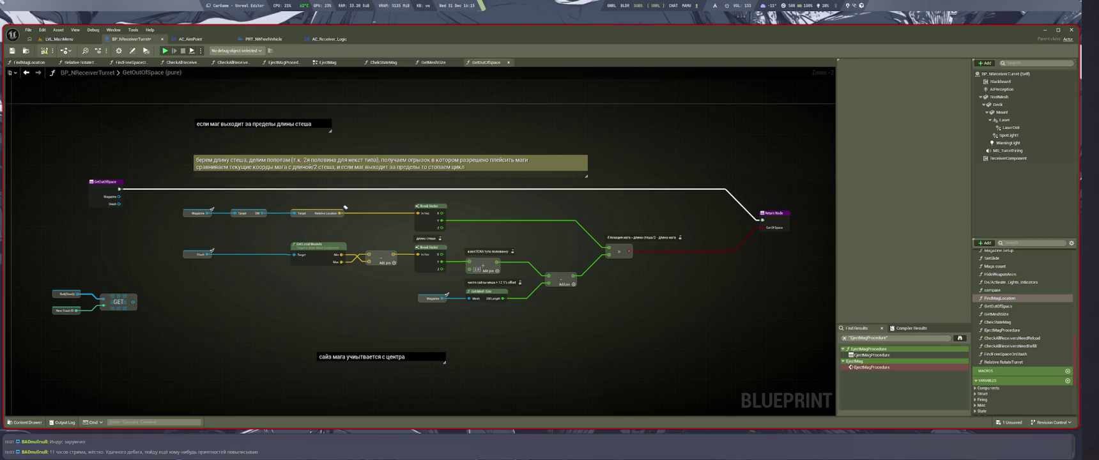
double_click(999, 298)
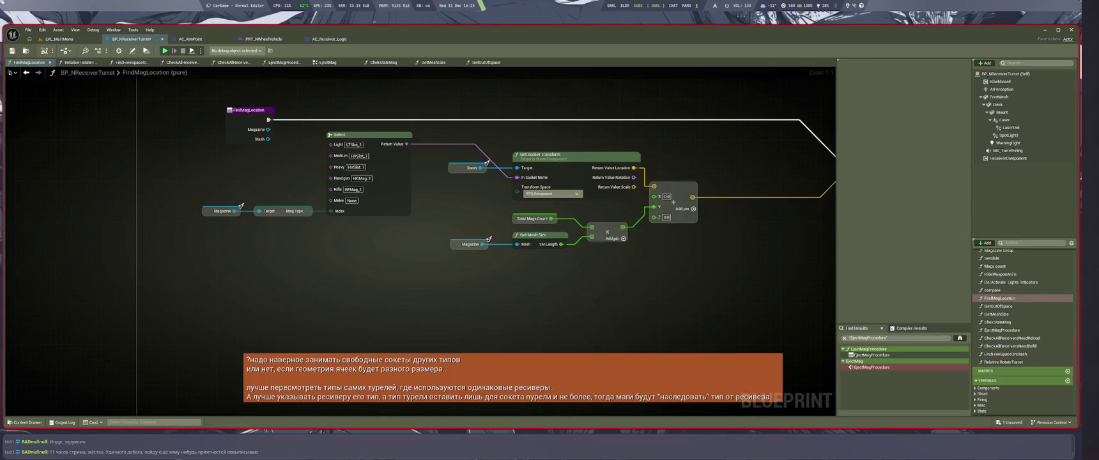
left_click(994, 290)
left_click(994, 290)
Step: Open De/Activate_Lights_Indicators, compare, HideWeaponAnim, Mags count, SetSlide and Magazine Setup graphs
double_click(1010, 282)
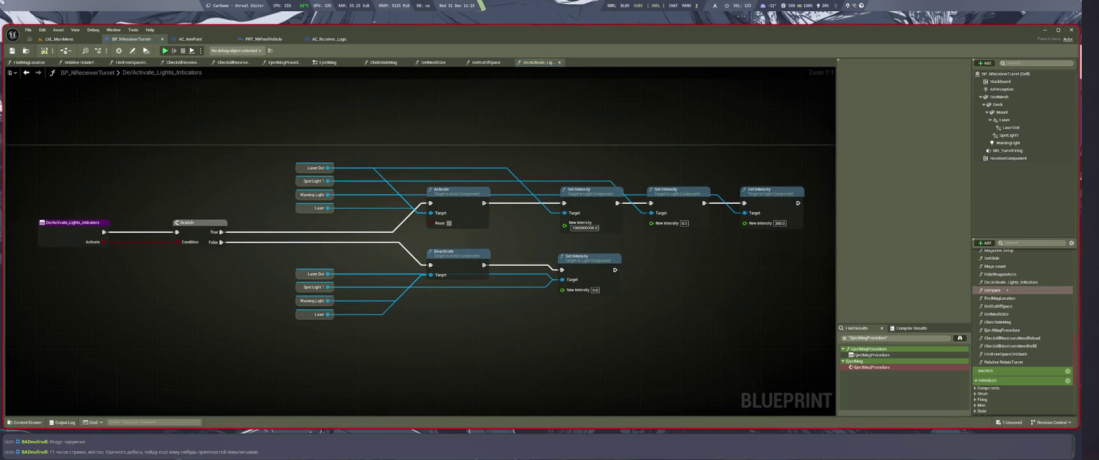
double_click(994, 290)
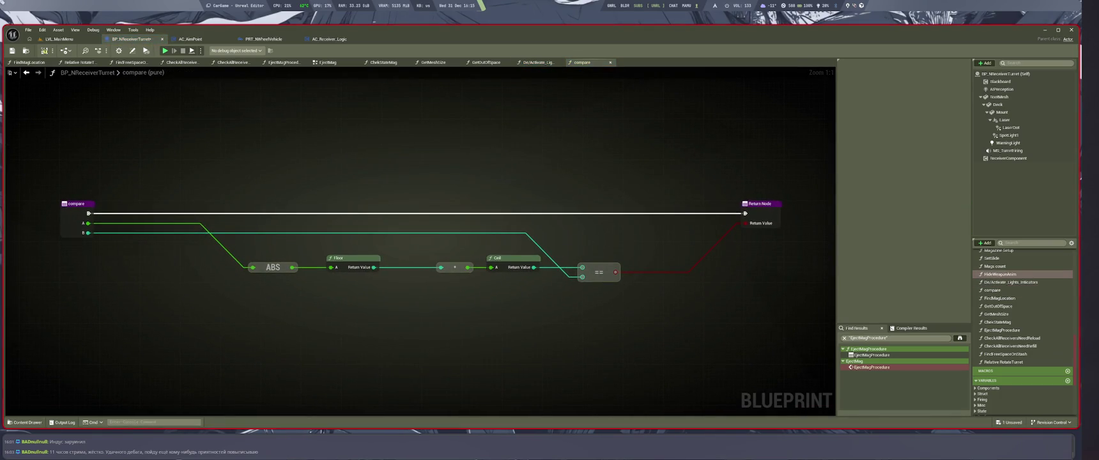
double_click(1000, 275)
double_click(999, 266)
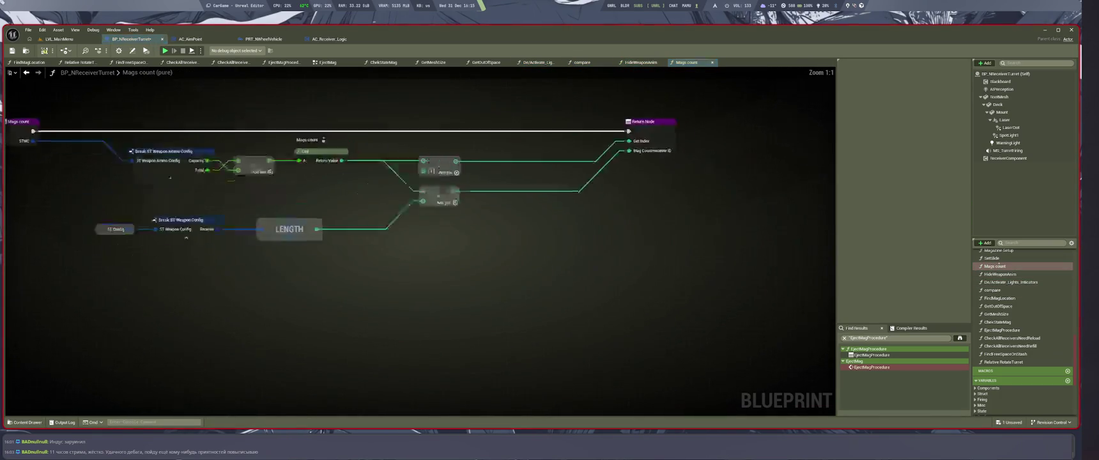
double_click(992, 259)
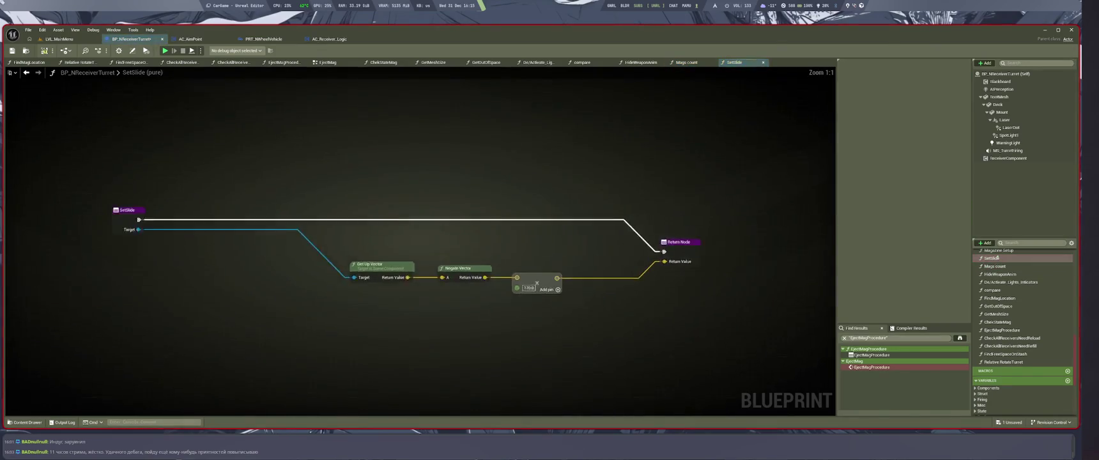
scroll(994, 269, "up", 2)
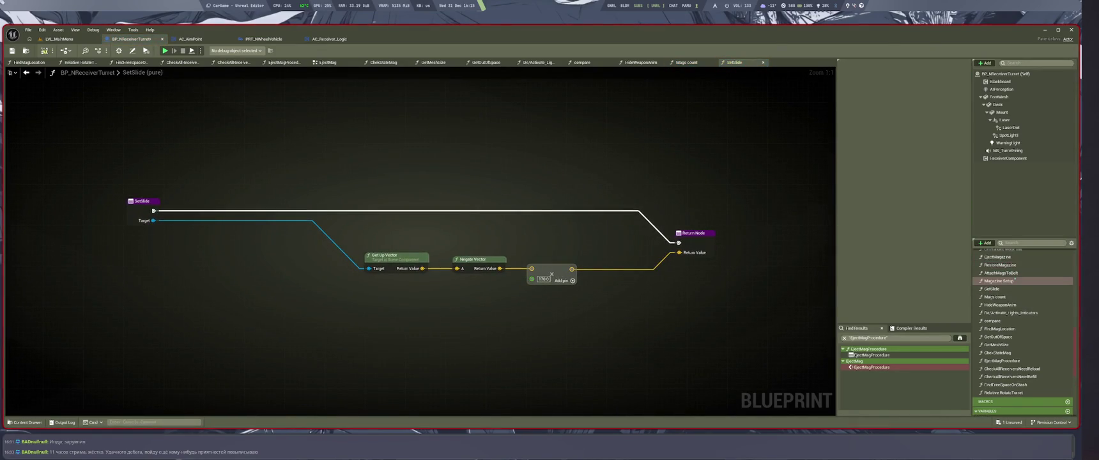
double_click(1000, 281)
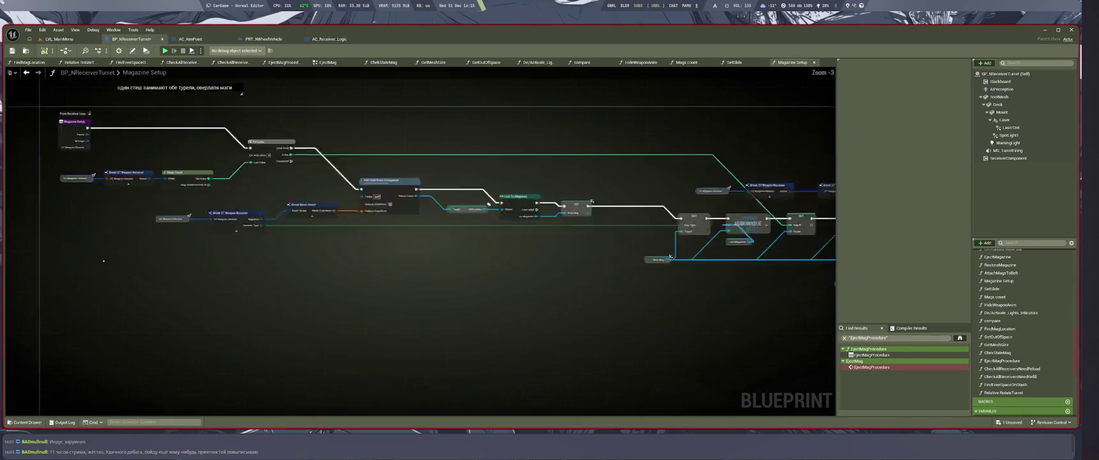
Step: Pan through the Magazine Setup graph to read its comment notes, then switch to LVL_MainMenu
left_click_drag(368, 346, 402, 379)
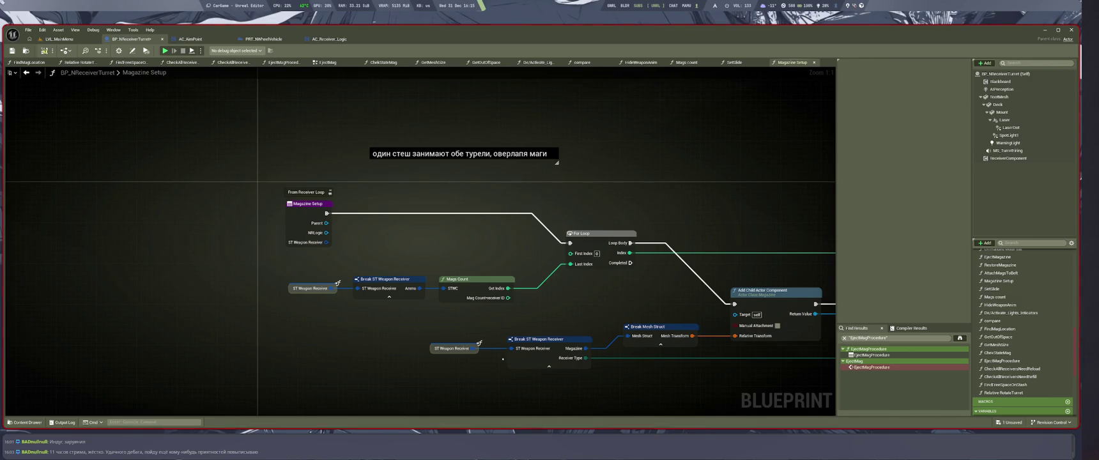
scroll(505, 283, "down", 2)
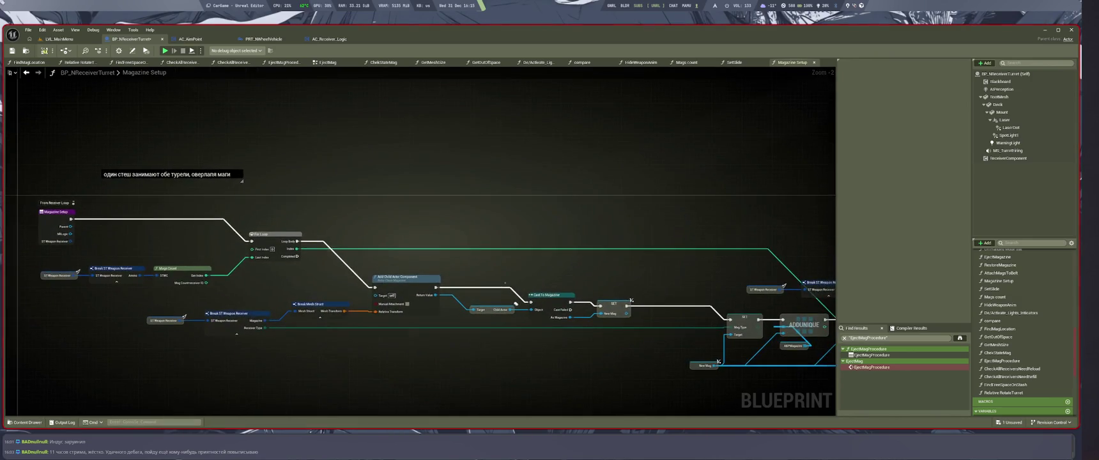
mouse_move(515, 305)
left_mouse_down()
mouse_move(448, 287)
mouse_move(307, 224)
mouse_move(188, 216)
left_mouse_up()
scroll(189, 216, "up", 2)
scroll(189, 216, "down", 2)
mouse_move(827, 351)
left_mouse_down()
mouse_move(788, 337)
mouse_move(588, 354)
left_mouse_up()
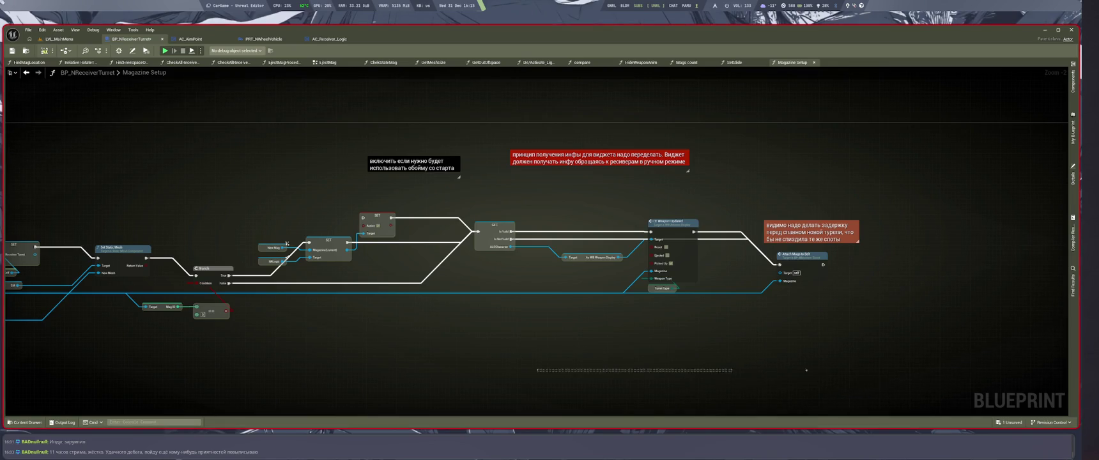
left_click_drag(698, 367, 745, 354)
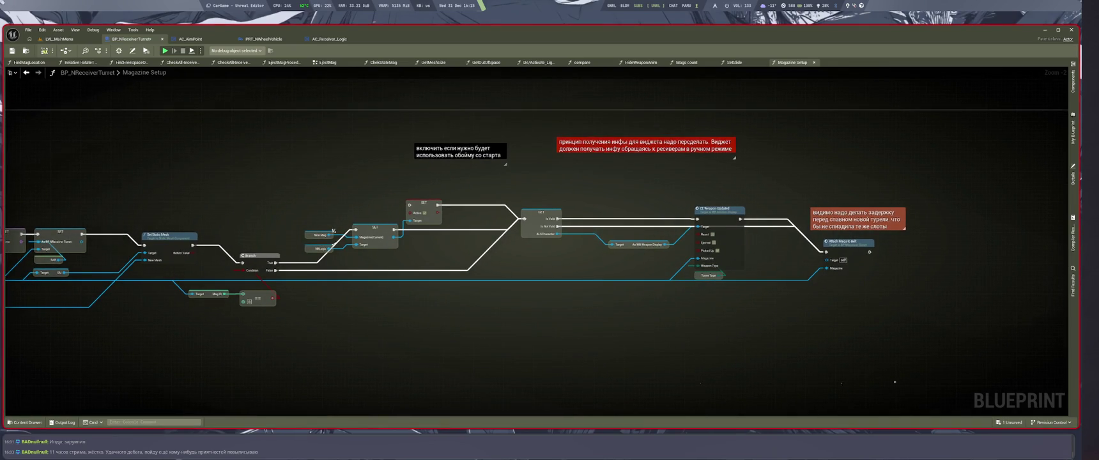
scroll(333, 231, "down", 5)
left_click(58, 39)
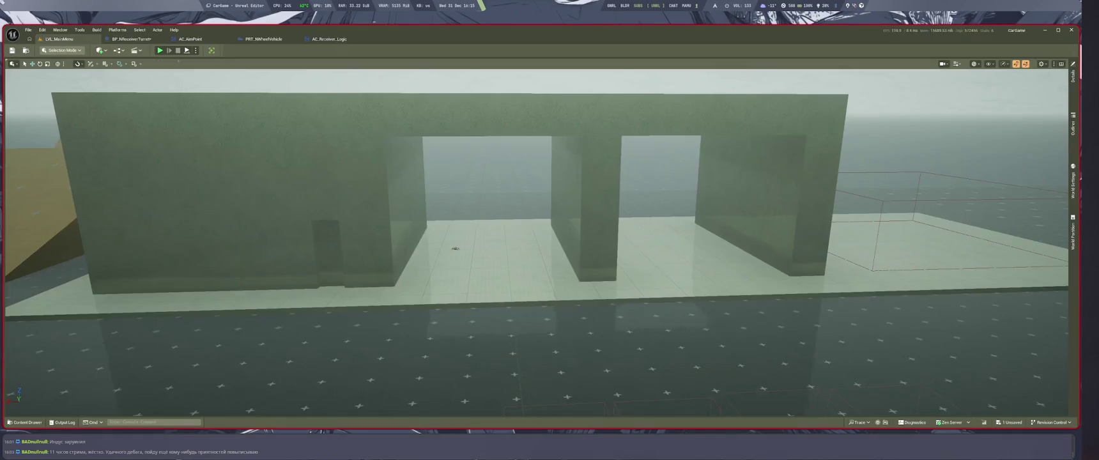
Step: Play-test the level, reloading with R and toggling first-/third-person with V, then stop
key("alt+p")
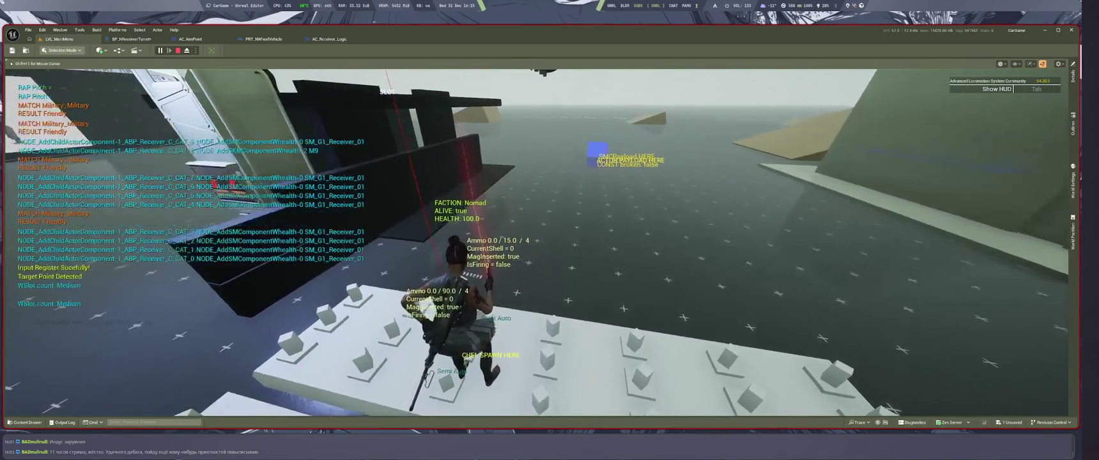
key("r")
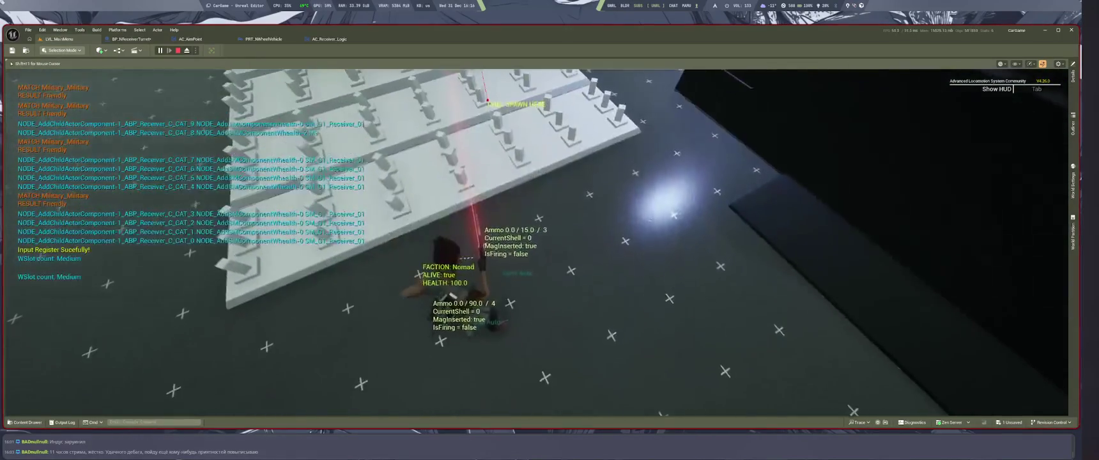
key("v")
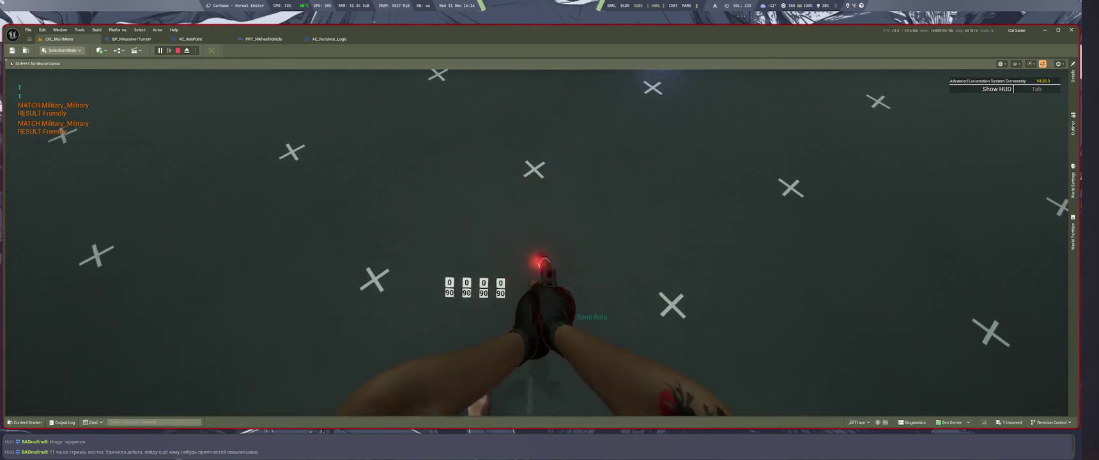
key("v")
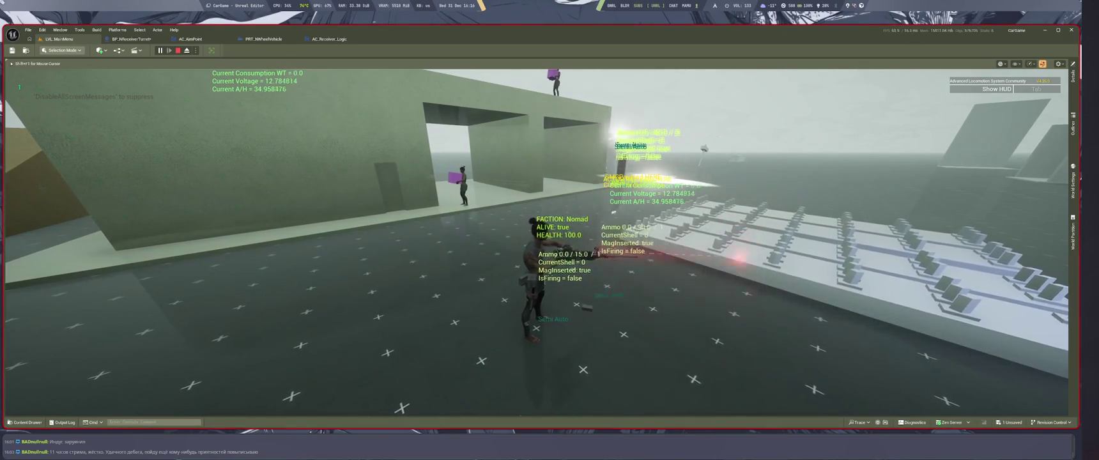
key("Escape")
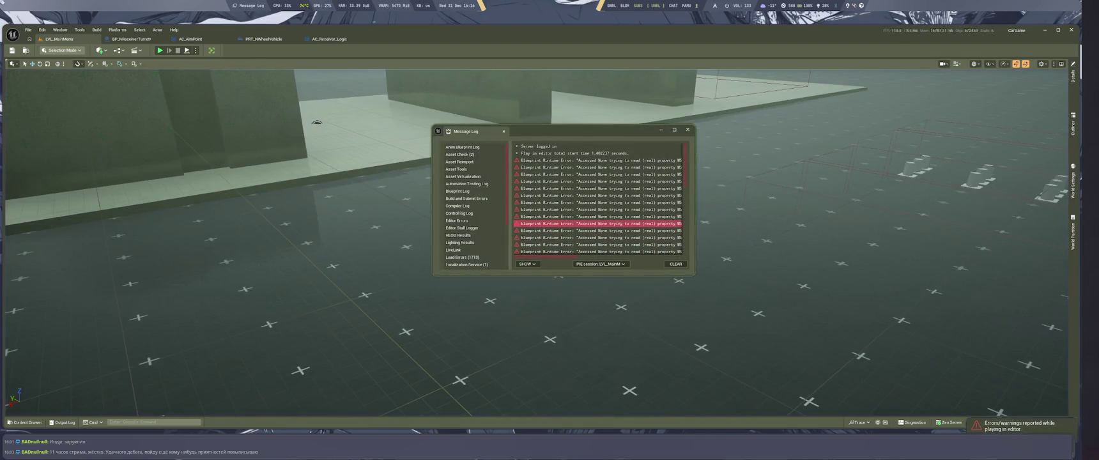
Step: Maximize the Message Log, select an MS_Audio error, and pan the ReloadingCheckMag graph
key("super+Up")
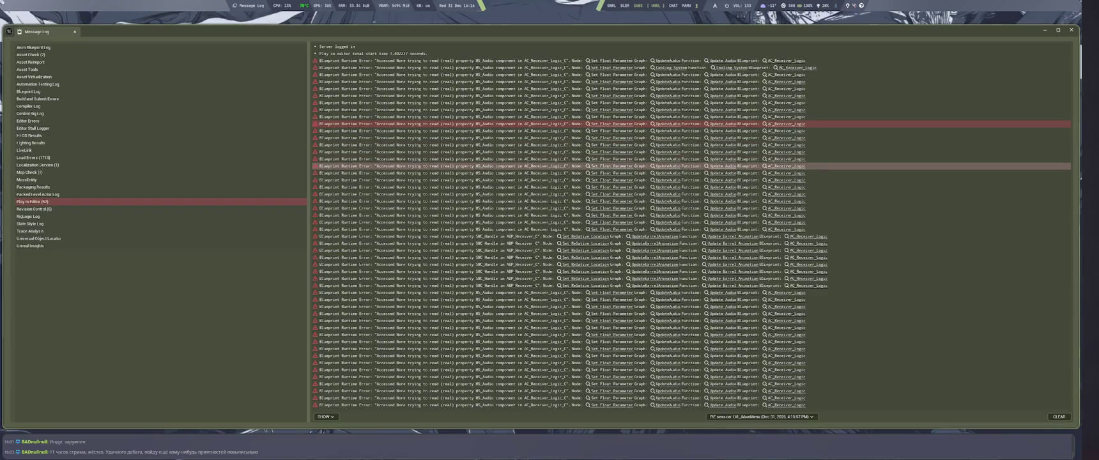
left_click(786, 166)
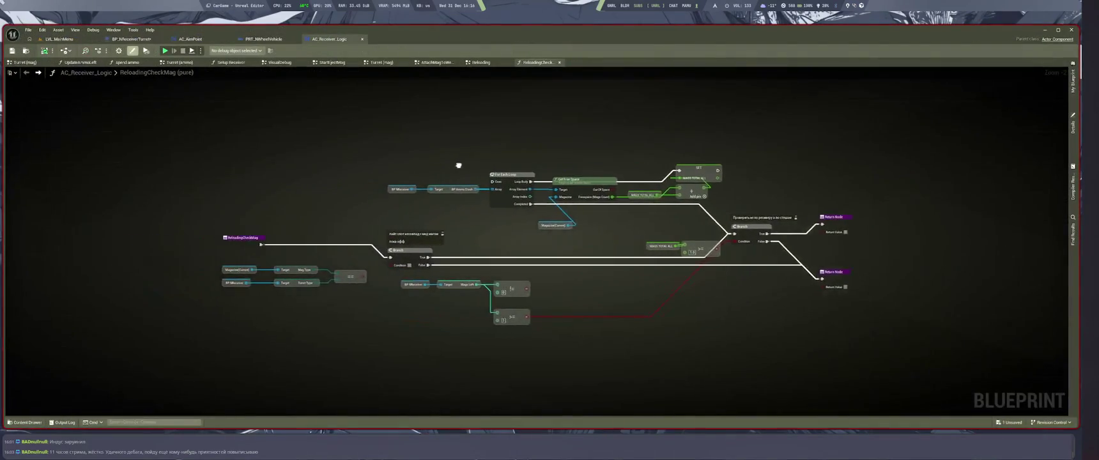
mouse_move(458, 166)
left_mouse_down()
mouse_move(558, 181)
mouse_move(547, 184)
left_mouse_up()
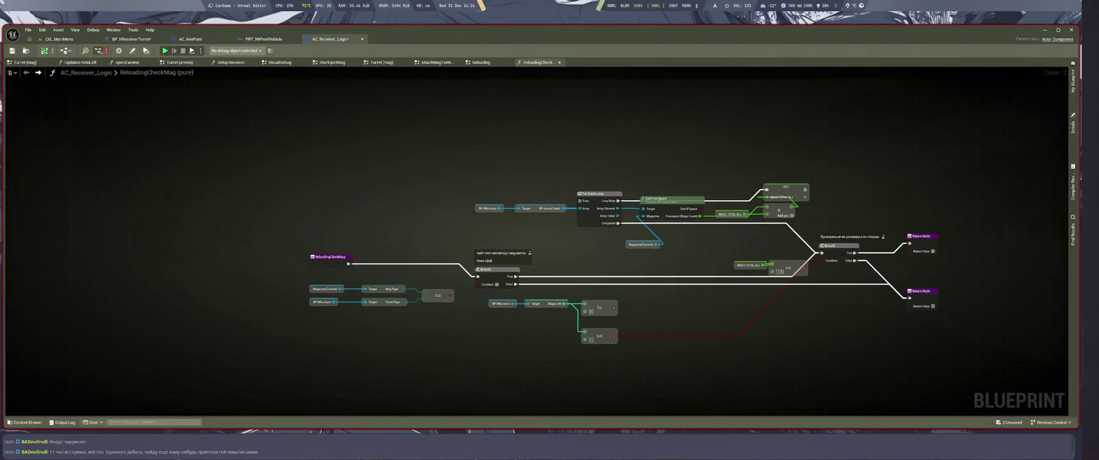
Step: Return to LVL_MainMenu and start a new Alt+P play-in-editor session
left_click(60, 39)
key("alt+p")
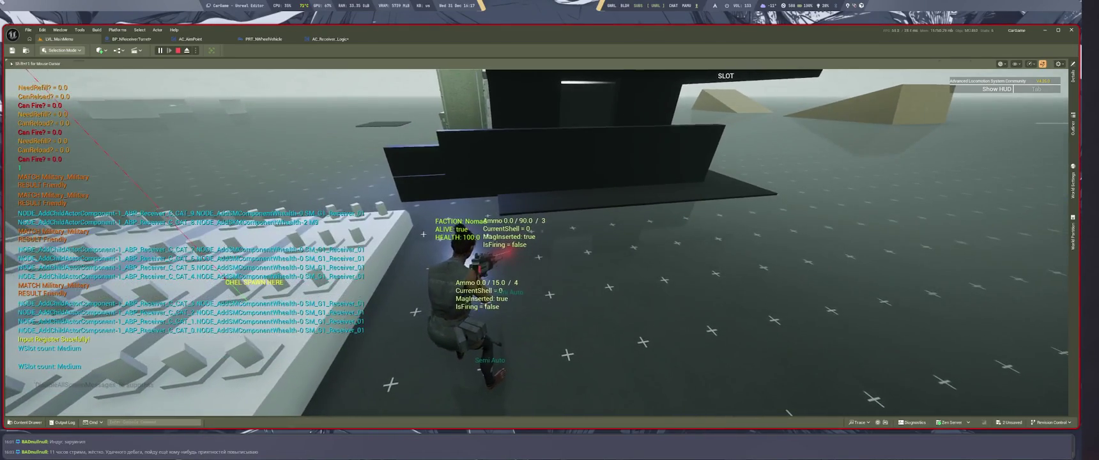
Step: Stop the session and follow the latest MS_Audio error to Cooling System's Set Float Parameter node
key("Escape")
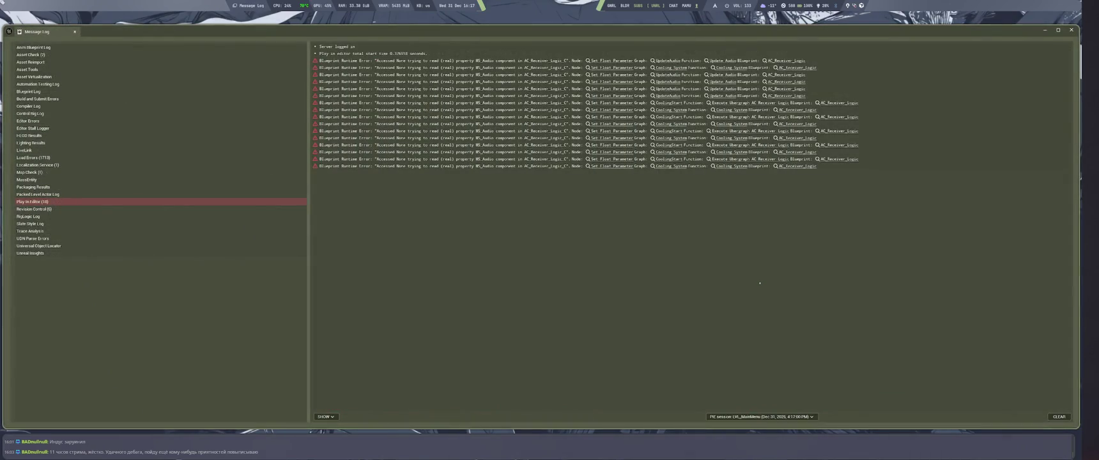
left_click(510, 166)
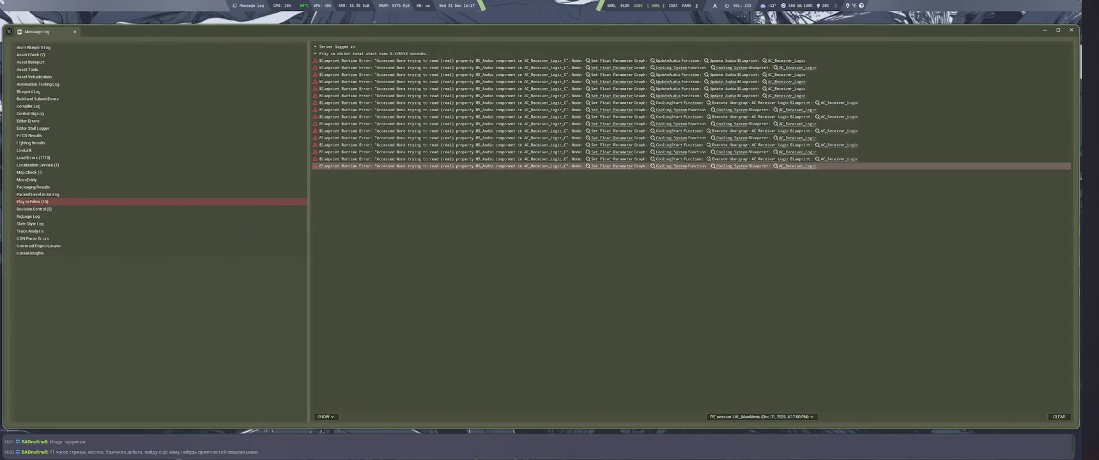
left_click(615, 166)
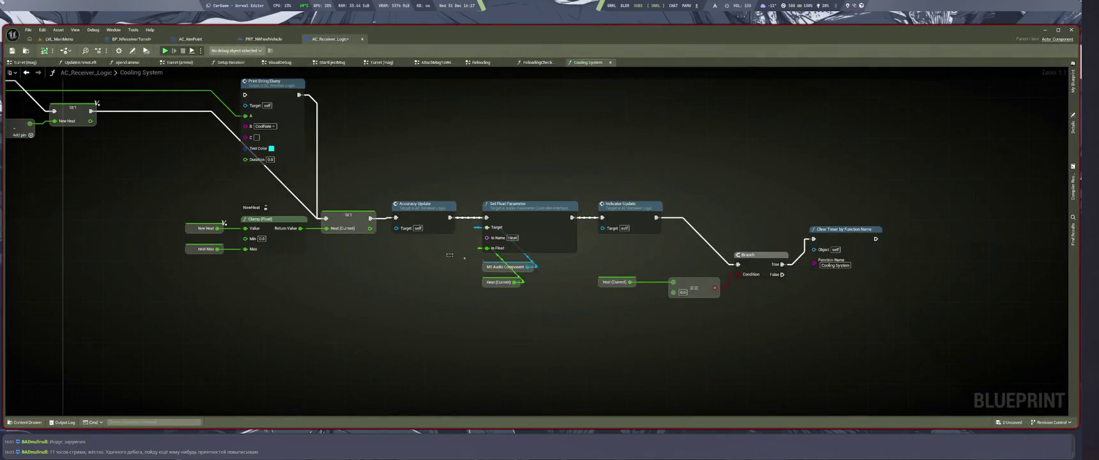
left_click_drag(447, 254, 488, 267)
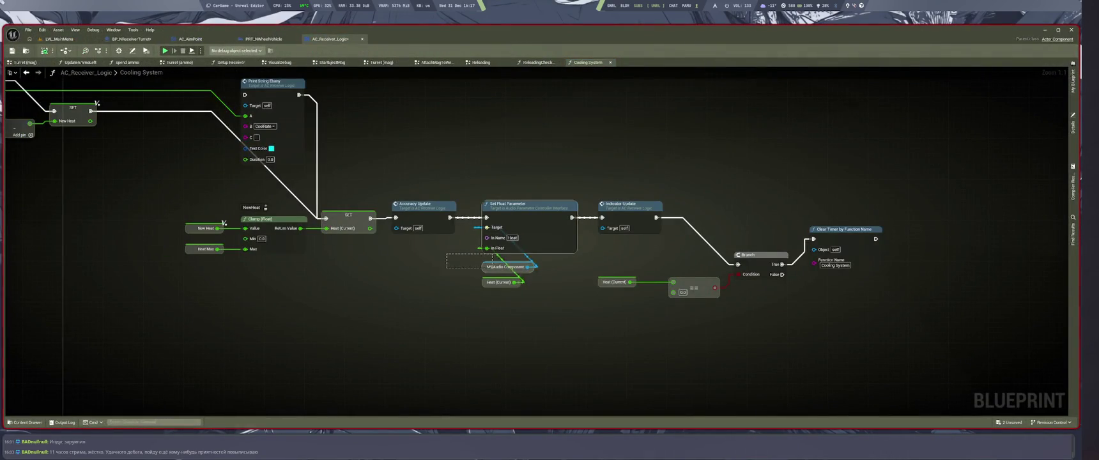
Step: Find all references to the MS_Audio component and open the one in Setup Receiver
right_click(486, 268)
key("Escape")
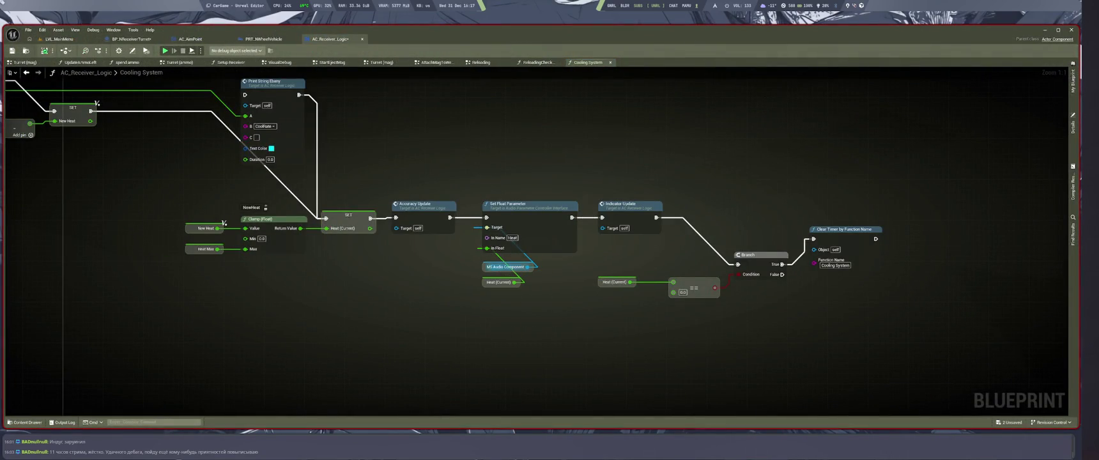
right_click(485, 267)
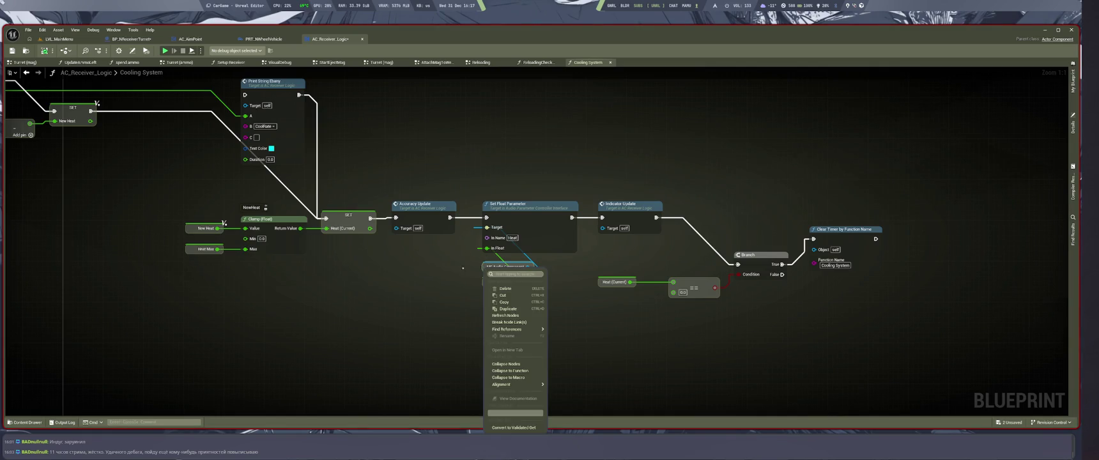
key("Escape")
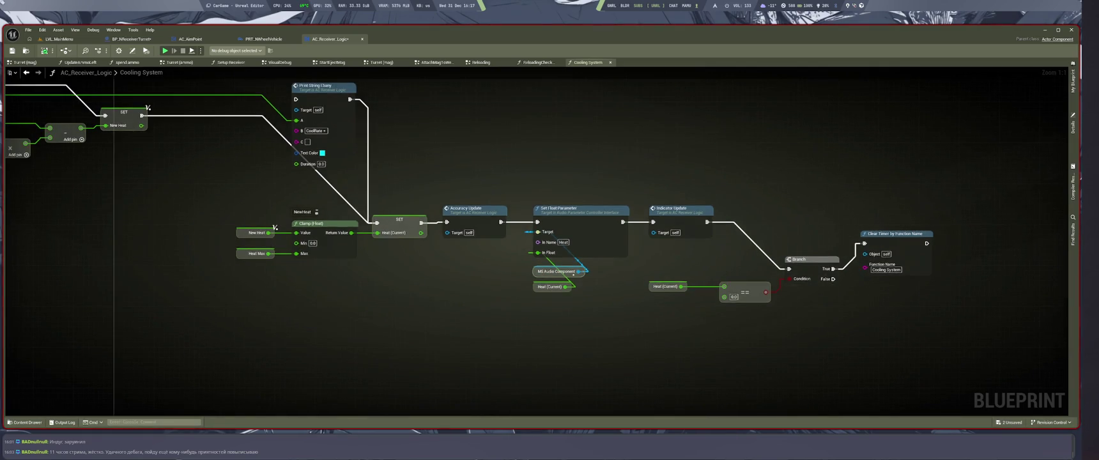
key("alt+shift+f")
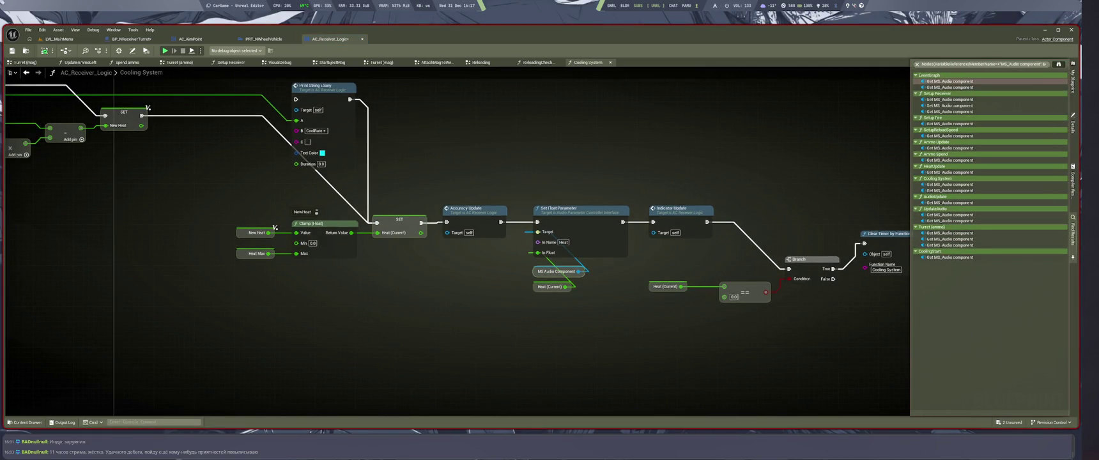
double_click(959, 99)
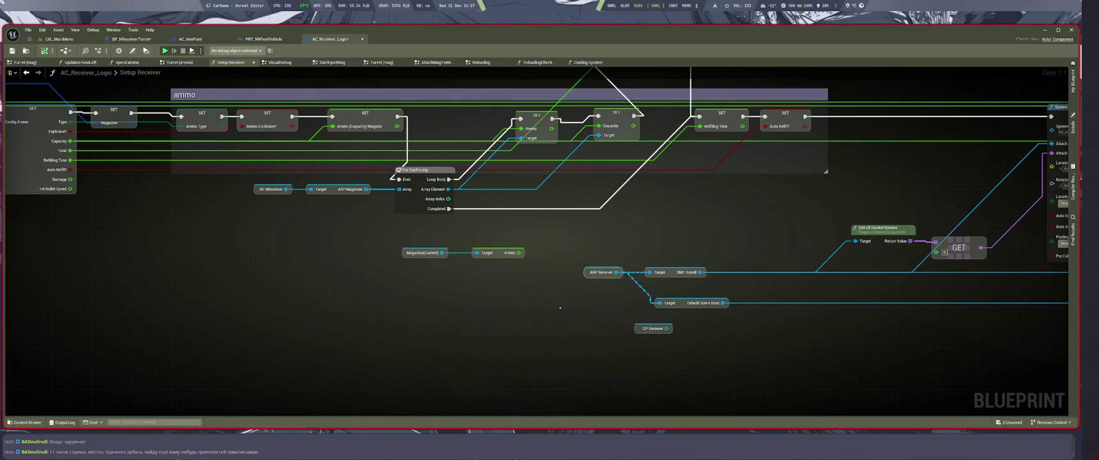
Step: Glance at the PRT_NWheelVehicle event graph, then close it to return to BP_NReceiverTurret
left_click_drag(607, 376, 585, 378)
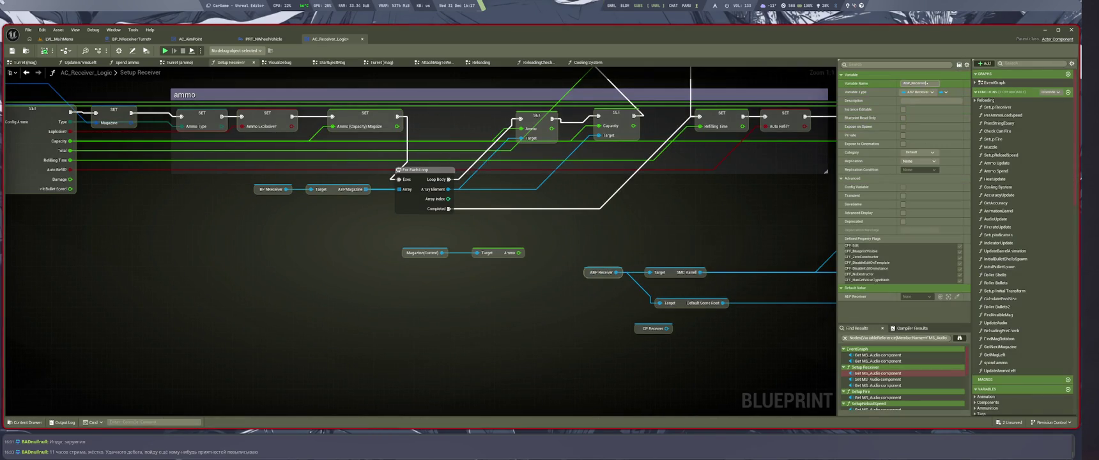
left_click(262, 39)
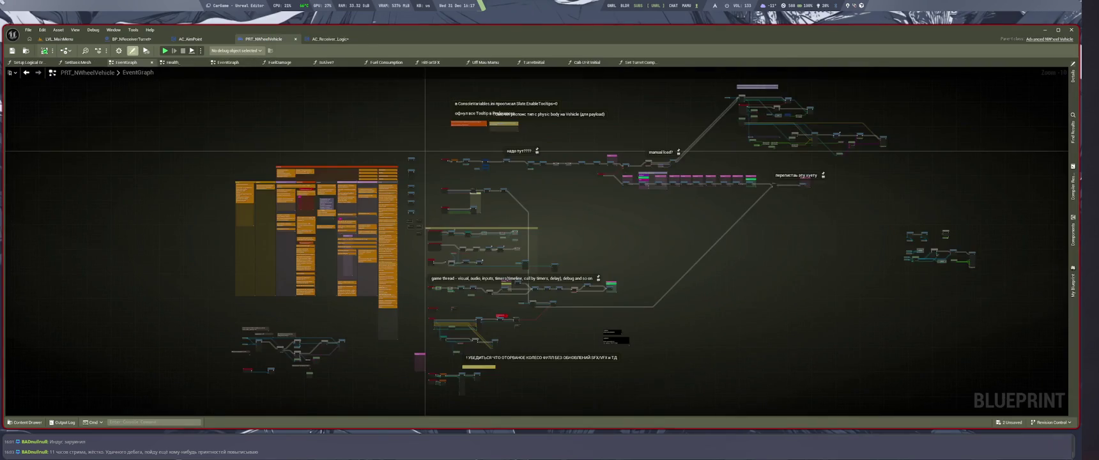
left_click(131, 39)
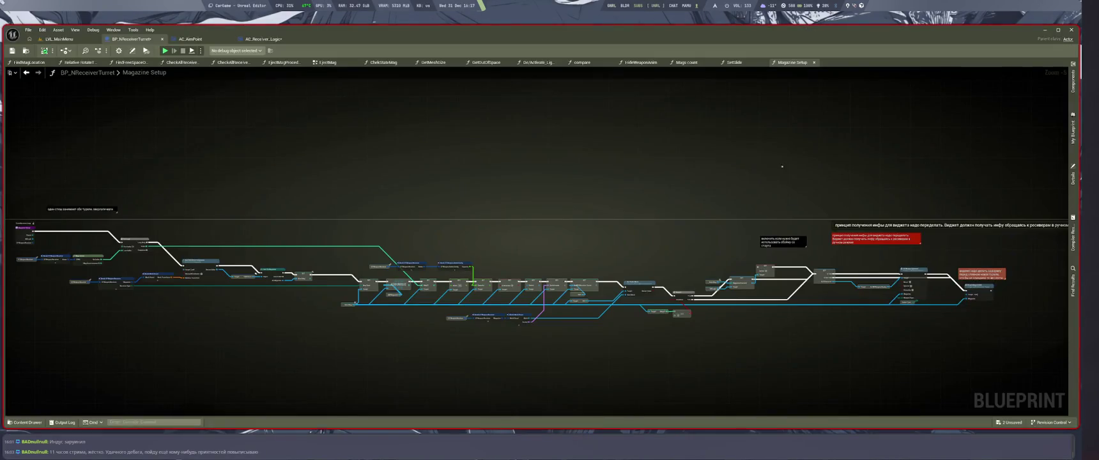
Step: Search BP_NReceiverTurret for 'ABP_Receiver' to list every reference in its functions
key("ctrl+f")
type("ABP_Receiver")
key("Return")
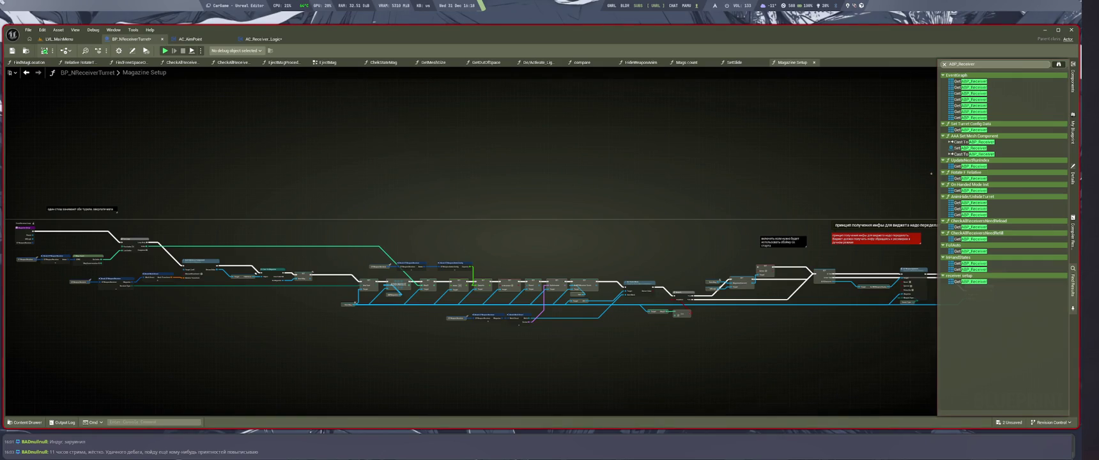
Step: Switch to AC_Receiver_Logic, find it in the Content Drawer, and show its Asset Actions menu
left_click(931, 173)
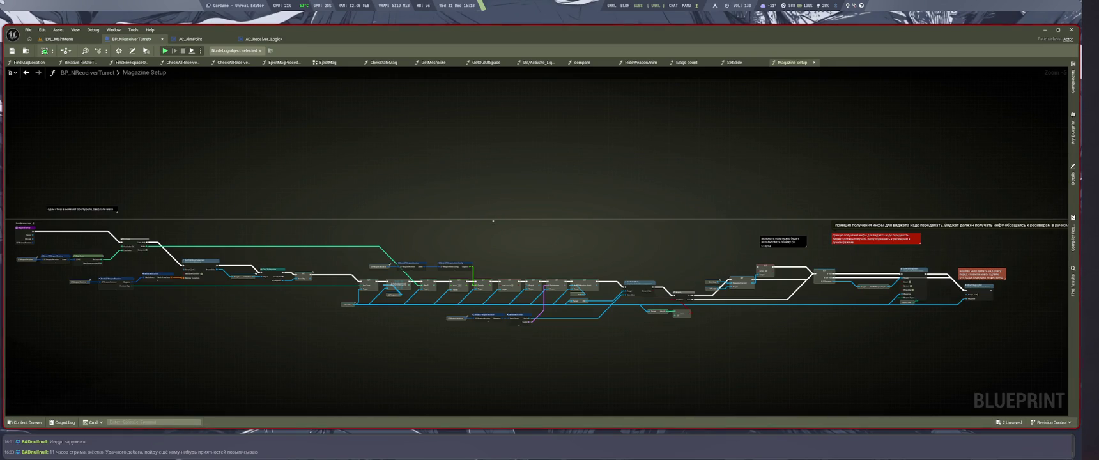
left_click(263, 39)
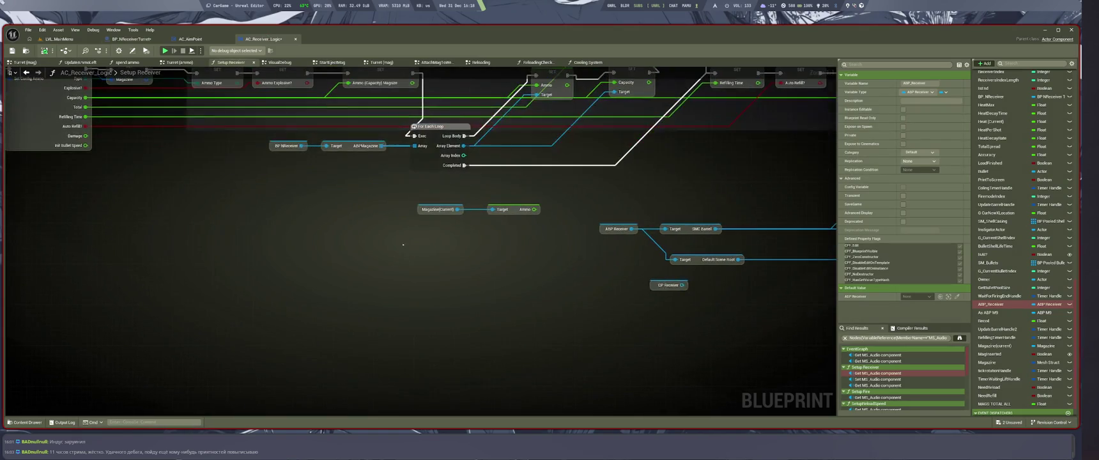
key("ctrl+space")
right_click(290, 340)
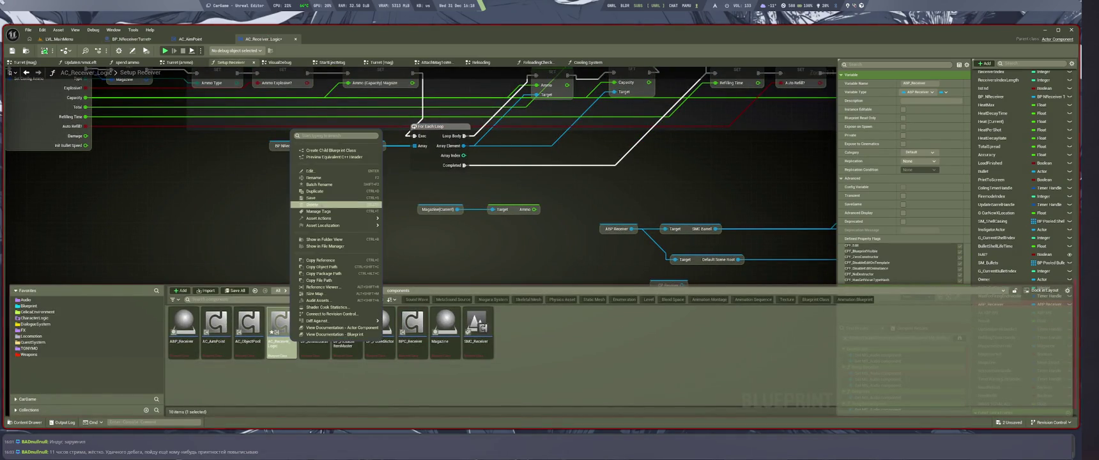
mouse_move(337, 218)
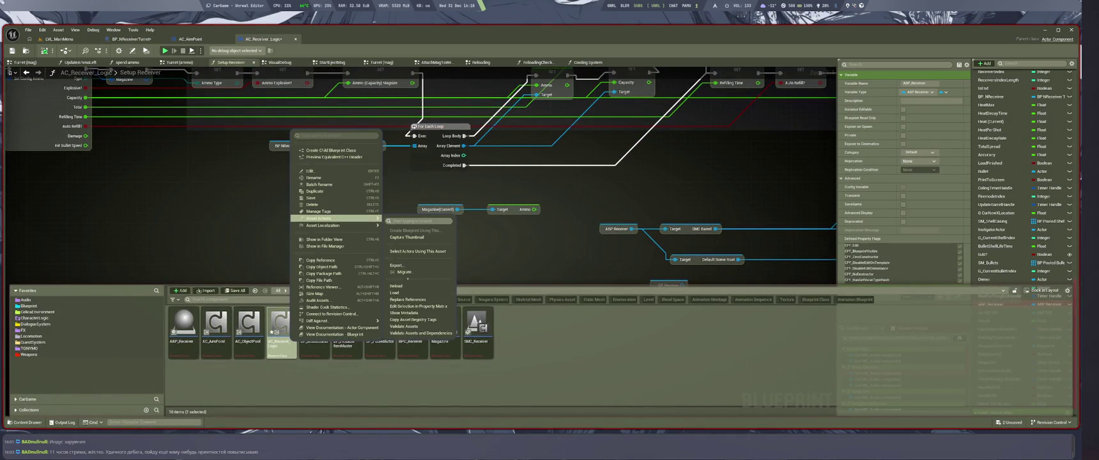